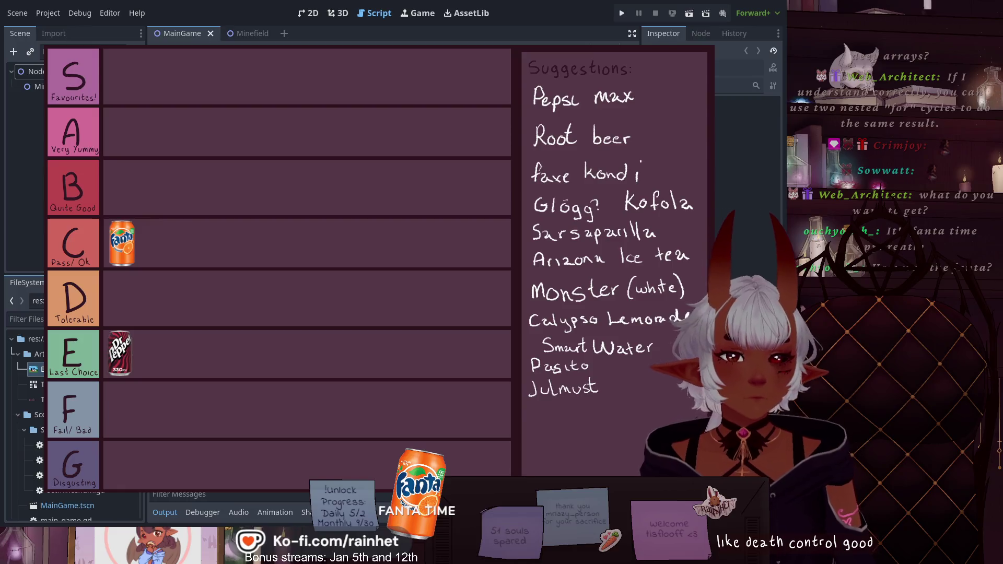
Stop the running Minesweeper debug session with F8, back to the script editor
key("F8")
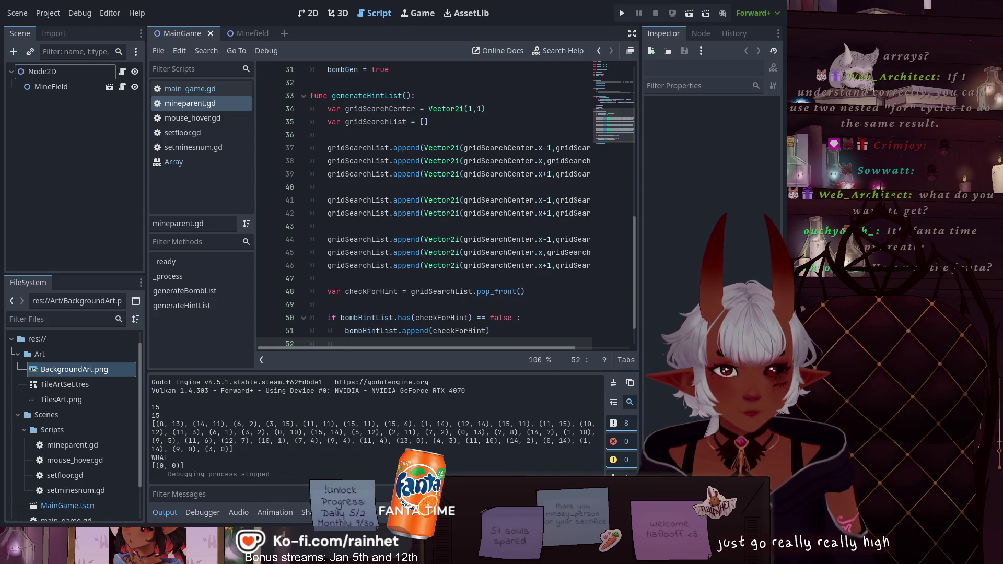
Scroll through mineparent.gd from the variable declarations down to generateHintList
scroll(492, 250, "up", 8)
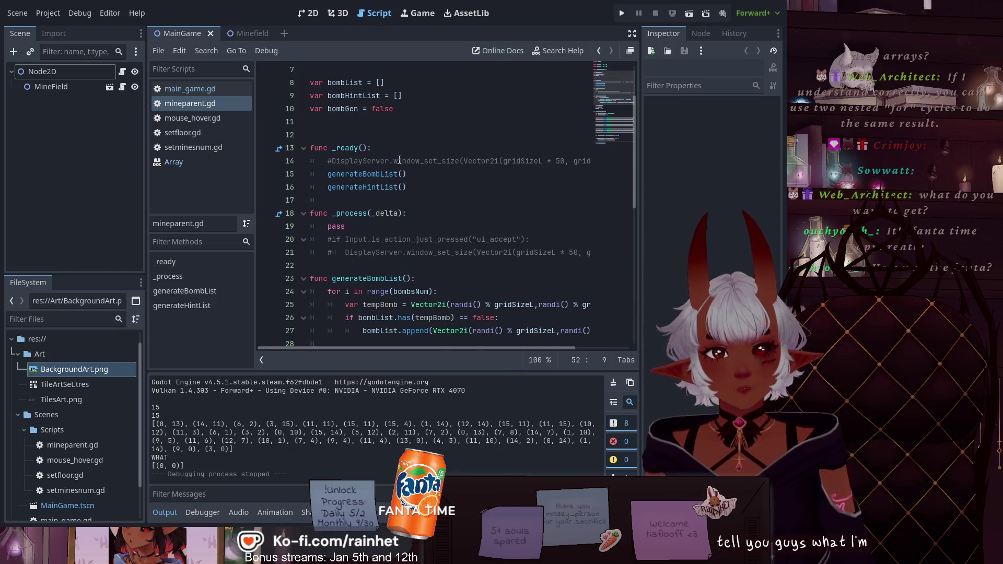
scroll(387, 183, "up", 2)
scroll(369, 207, "down", 2)
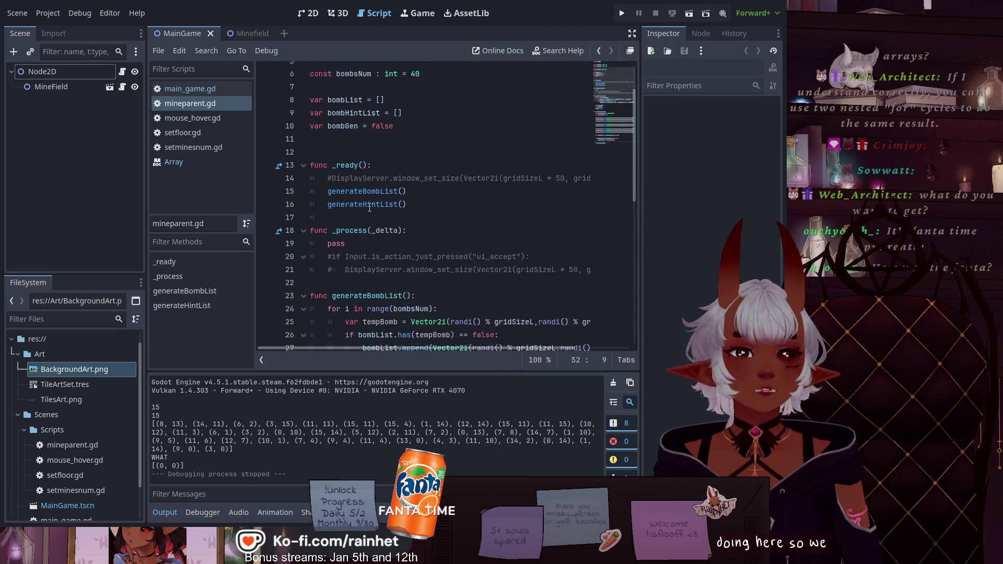
scroll(369, 207, "down", 4)
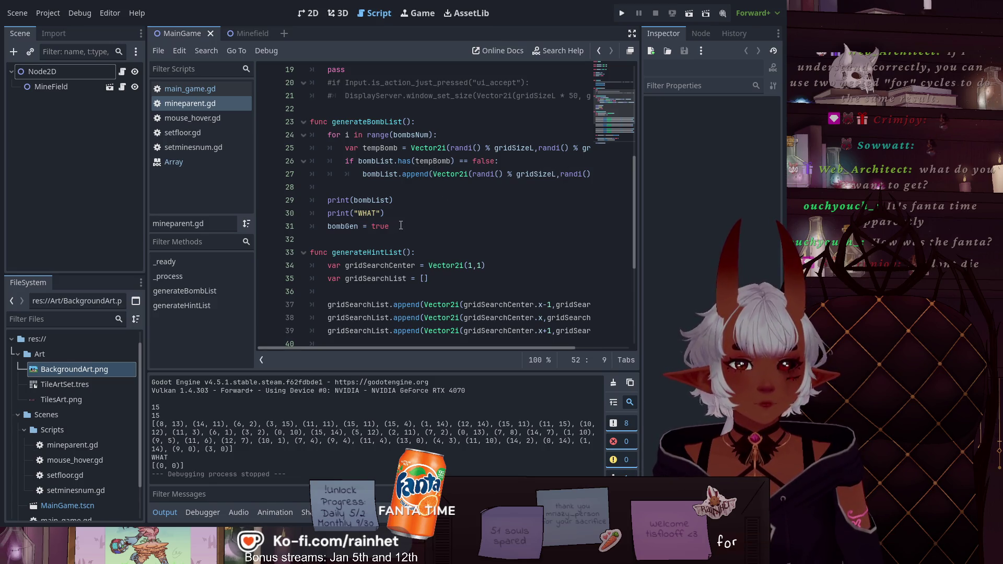
scroll(400, 226, "down", 4)
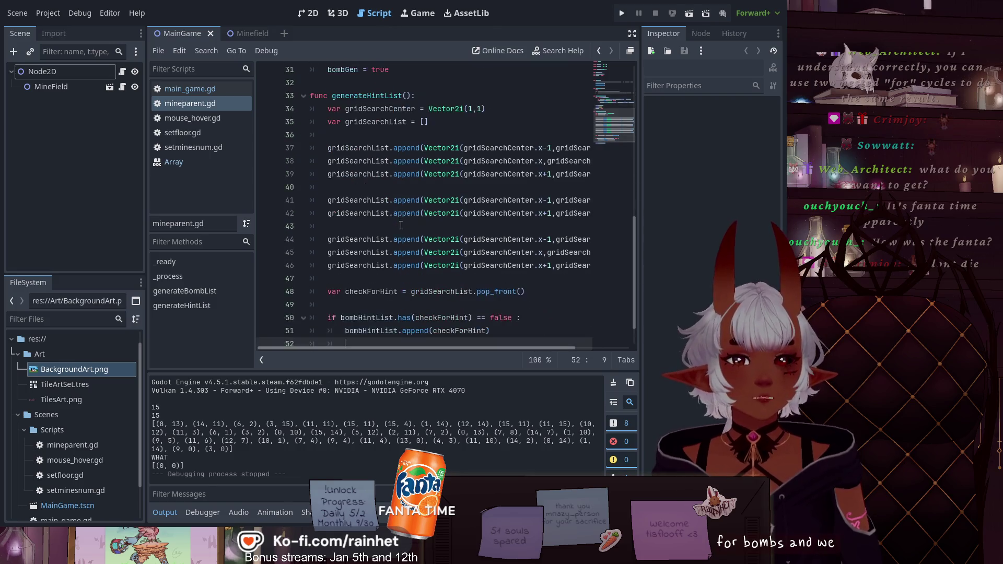
scroll(400, 226, "up", 1)
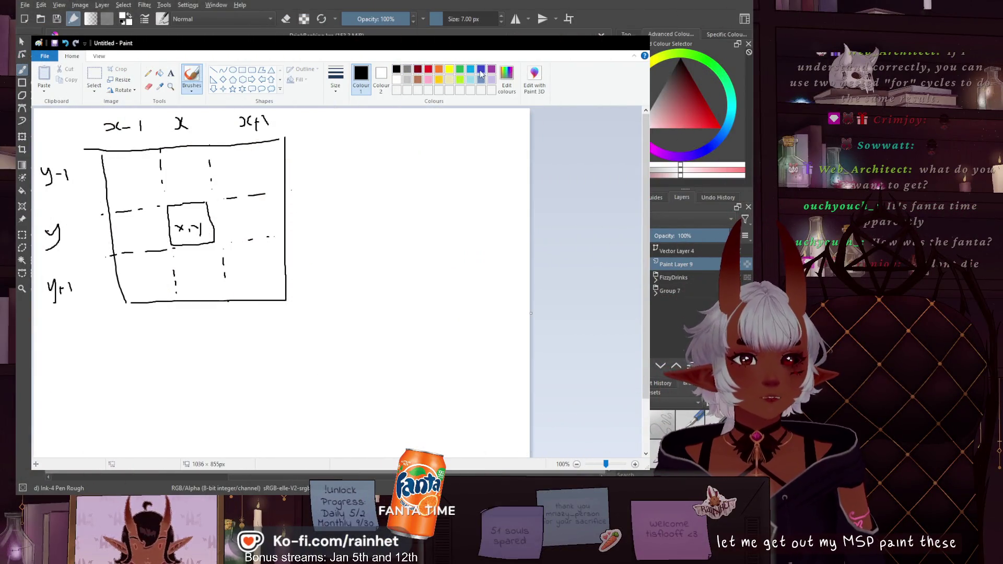
Replace the black circle around the x,y centre cell with a red one
mouse_move(179, 214)
left_mouse_down()
mouse_move(197, 214)
mouse_move(194, 241)
mouse_move(183, 206)
left_mouse_up()
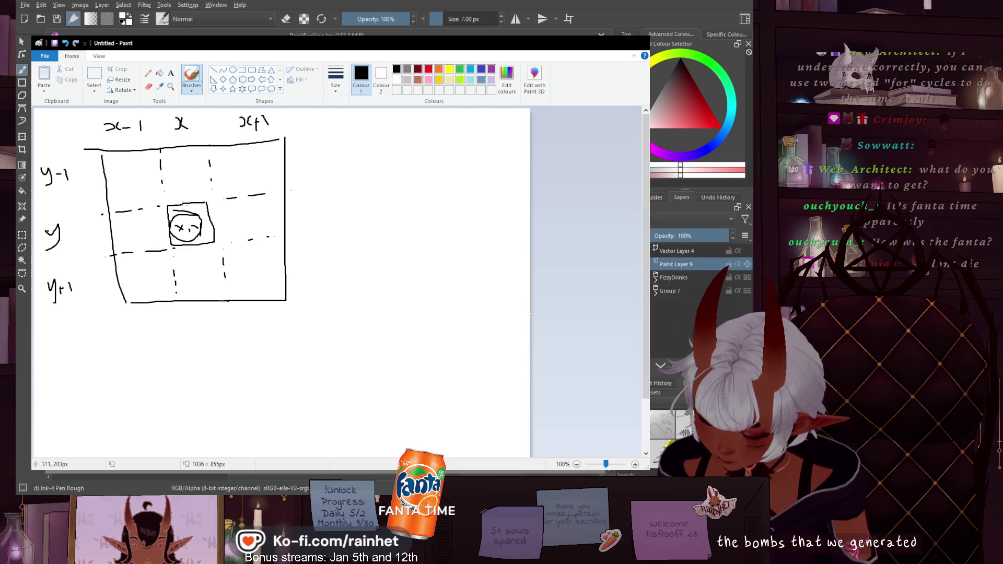
key("ctrl+z")
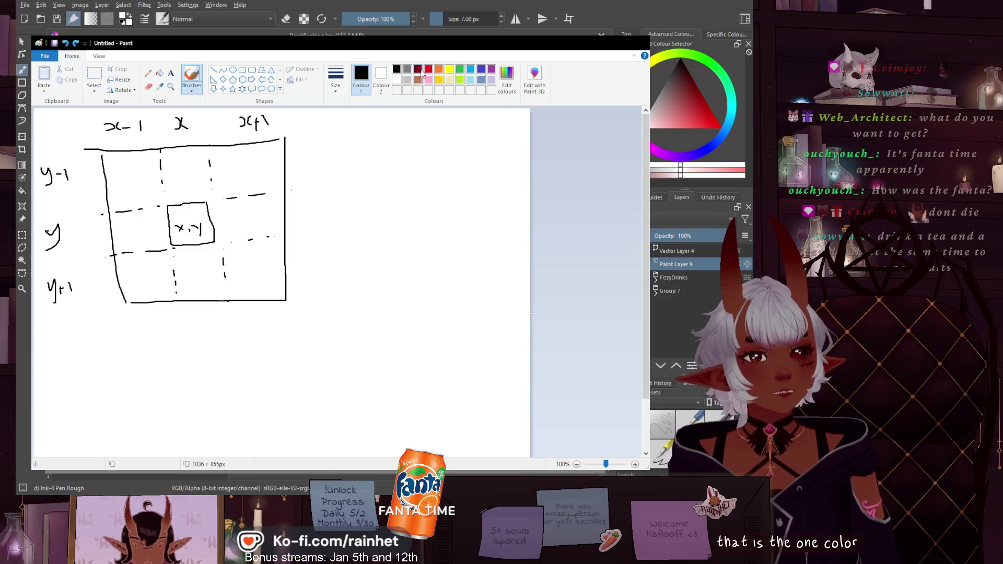
left_click(427, 69)
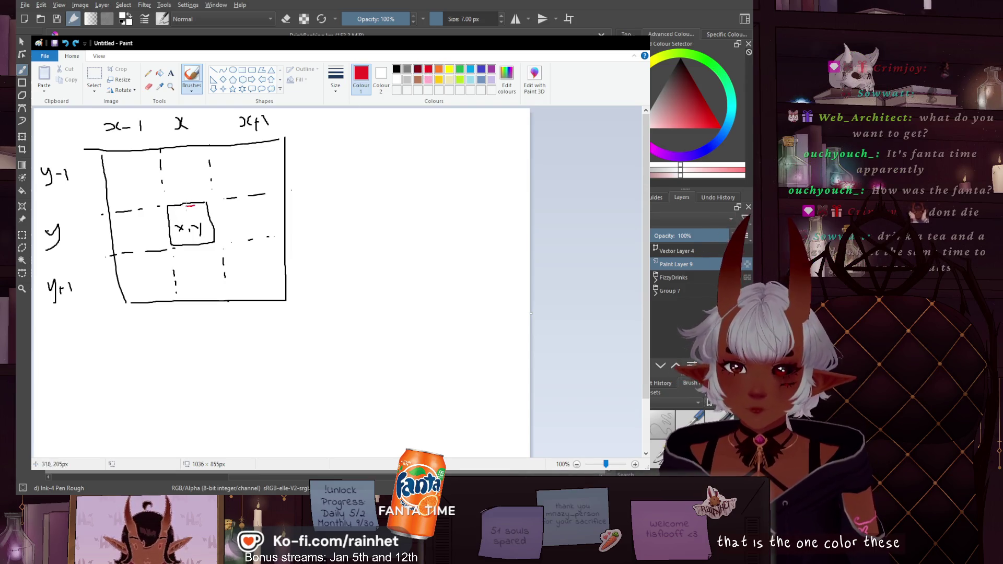
mouse_move(186, 206)
left_mouse_down()
mouse_move(163, 241)
mouse_move(206, 239)
mouse_move(197, 209)
mouse_move(176, 205)
left_mouse_up()
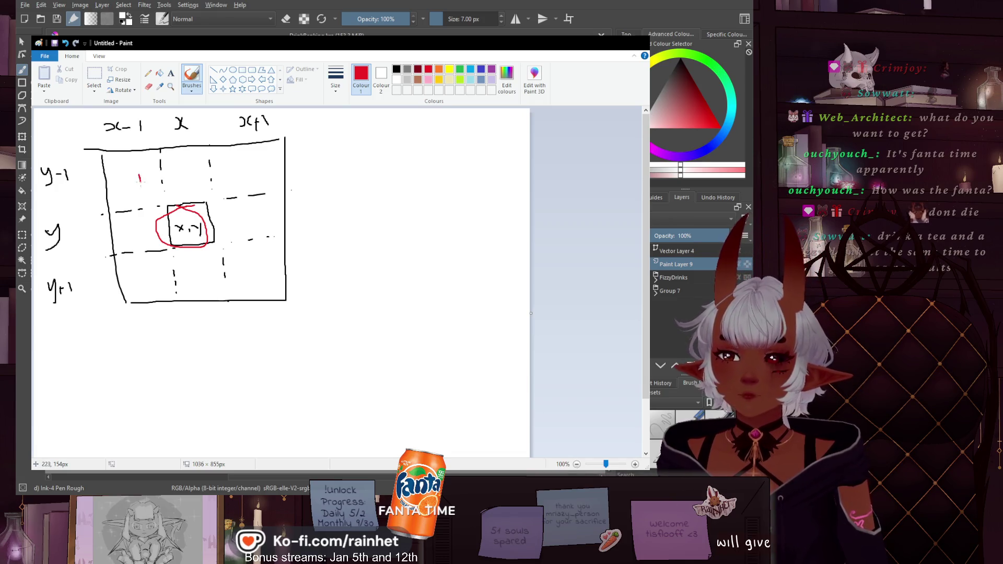
Tick the neighbouring cells around x,y with red marks
left_click_drag(187, 169, 187, 179)
left_click_drag(246, 165, 246, 174)
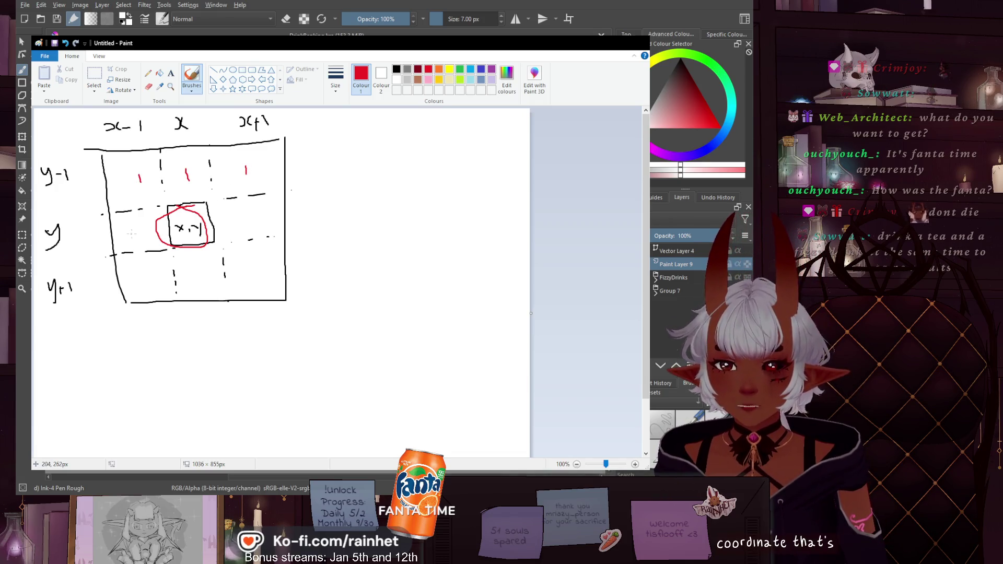
left_click_drag(134, 268, 140, 282)
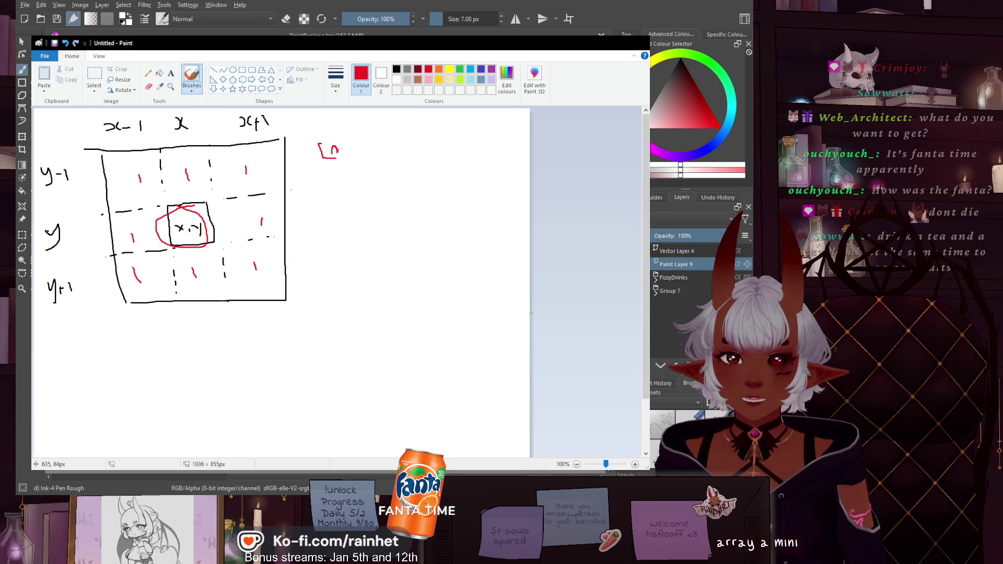
Finish the red [mini] label, then write a green [List] label with arrows from [mini]
left_click_drag(362, 154, 378, 155)
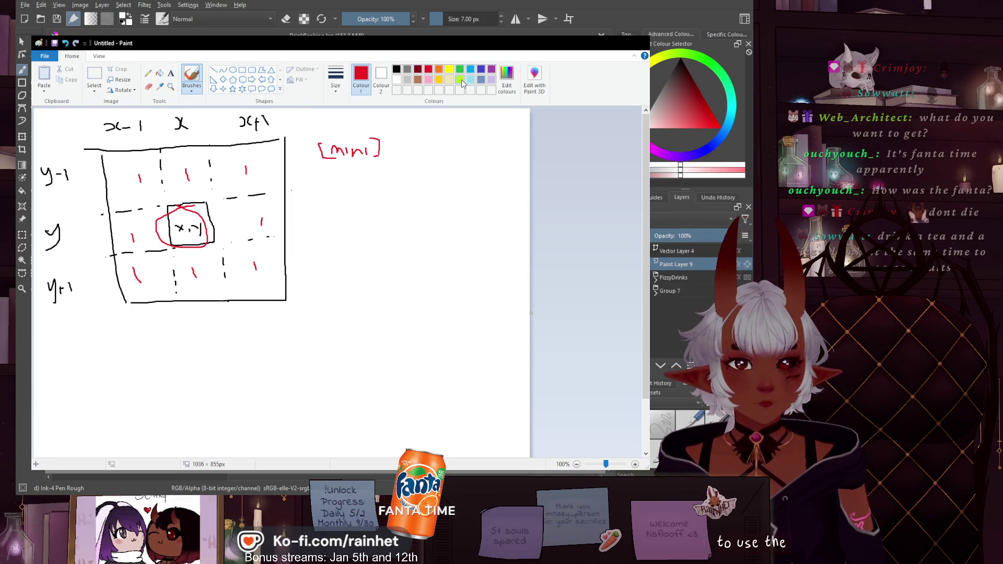
left_click(462, 82)
mouse_move(345, 167)
left_mouse_down()
mouse_move(351, 203)
mouse_move(388, 205)
mouse_move(384, 216)
left_mouse_up()
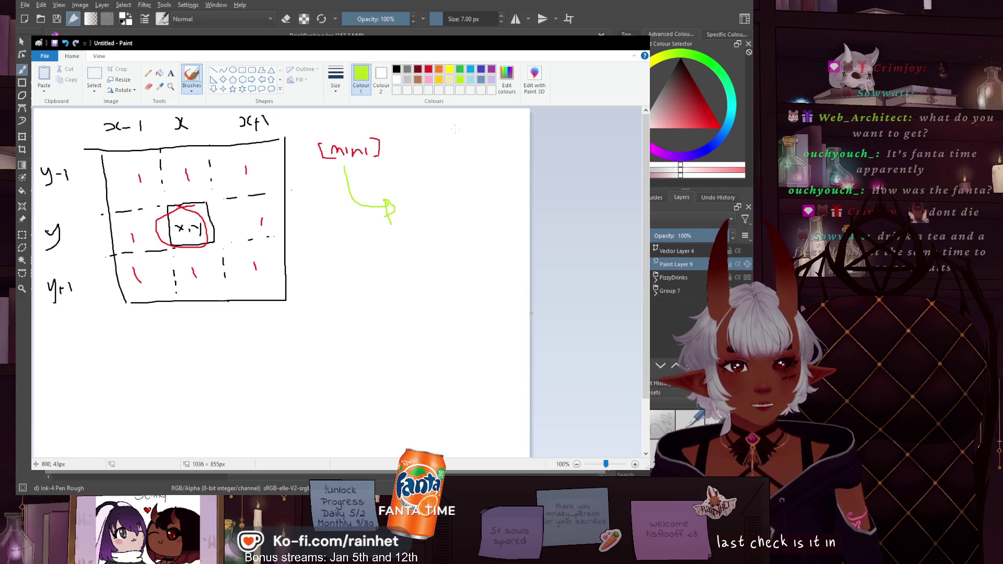
mouse_move(431, 138)
left_mouse_down()
mouse_move(422, 157)
mouse_move(446, 151)
left_mouse_up()
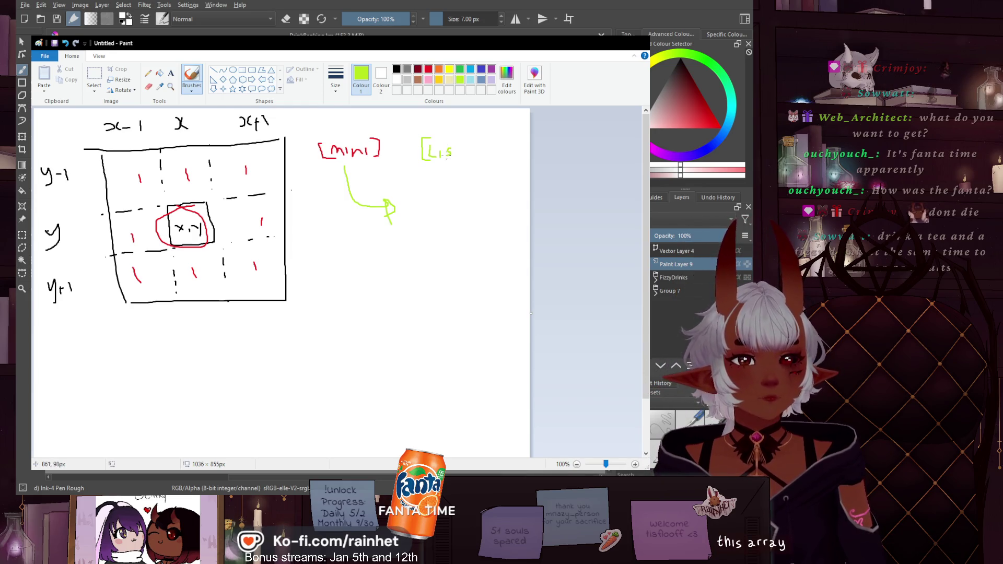
left_click_drag(456, 140, 468, 152)
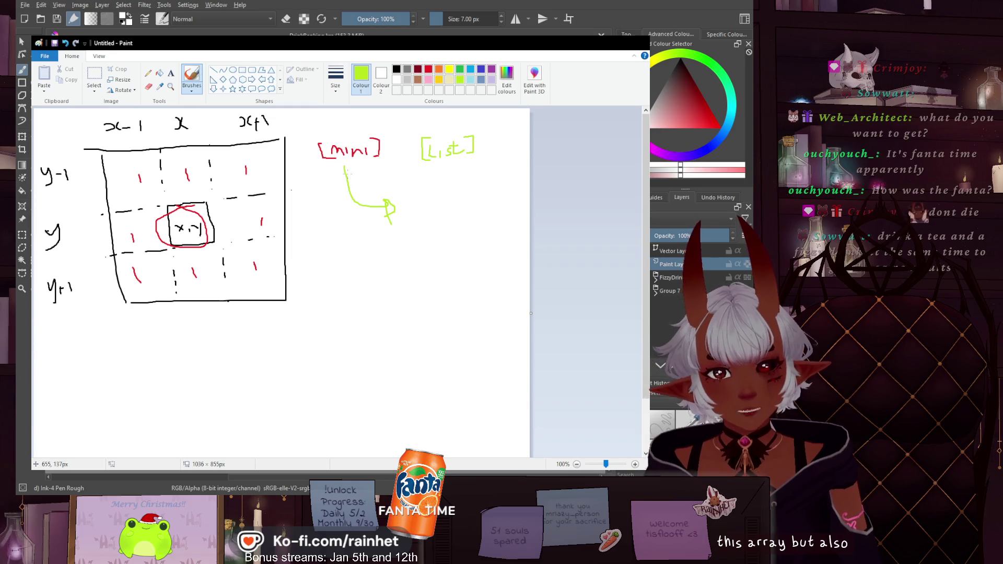
left_click_drag(343, 168, 375, 259)
Write a light blue [bombs] label and draw green lines to [bombs] and under [List]
left_click(469, 79)
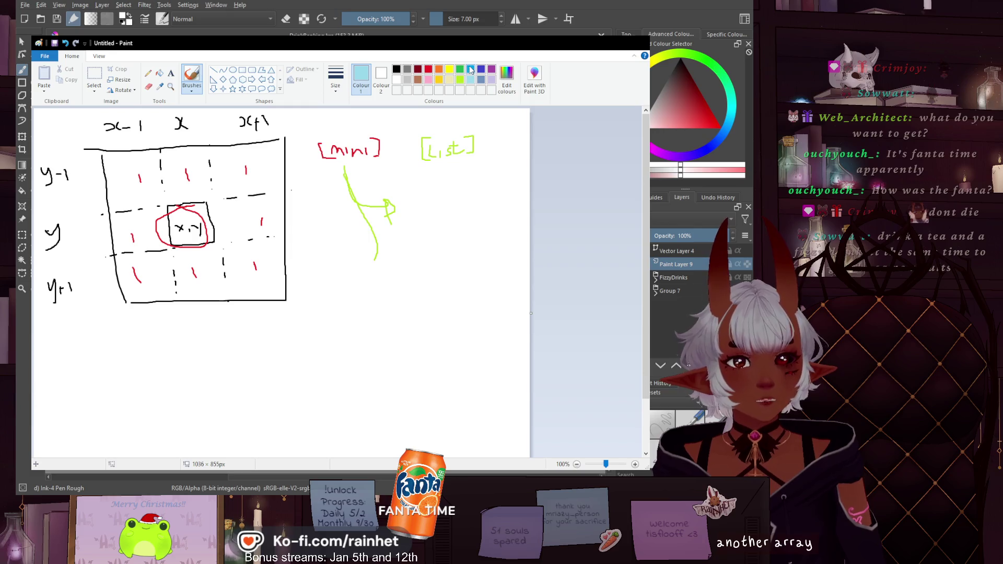
left_click_drag(312, 285, 341, 281)
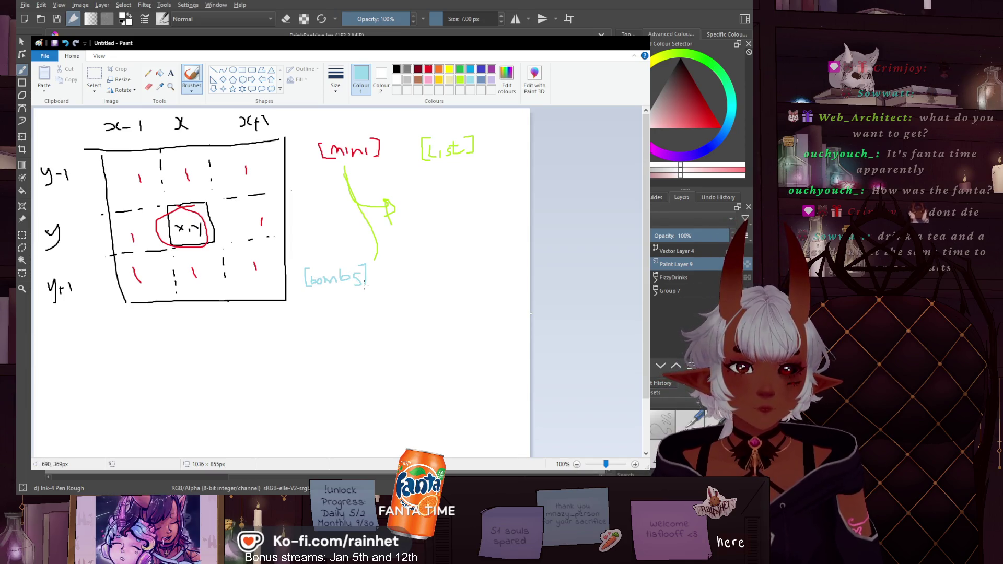
left_click(459, 80)
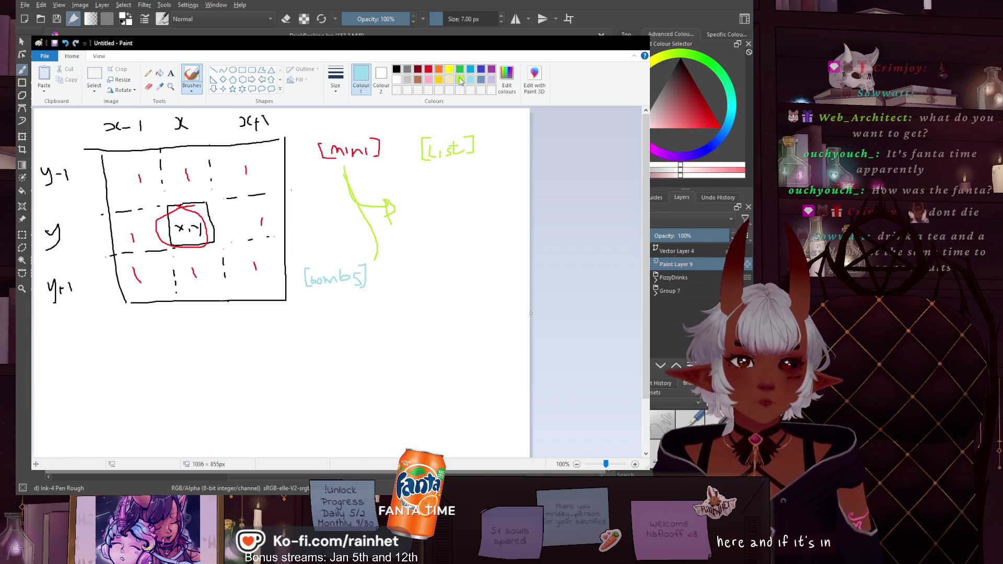
mouse_move(371, 256)
left_mouse_down()
mouse_move(371, 266)
mouse_move(386, 262)
left_mouse_up()
mouse_move(453, 167)
left_mouse_down()
mouse_move(441, 192)
mouse_move(456, 173)
left_mouse_up()
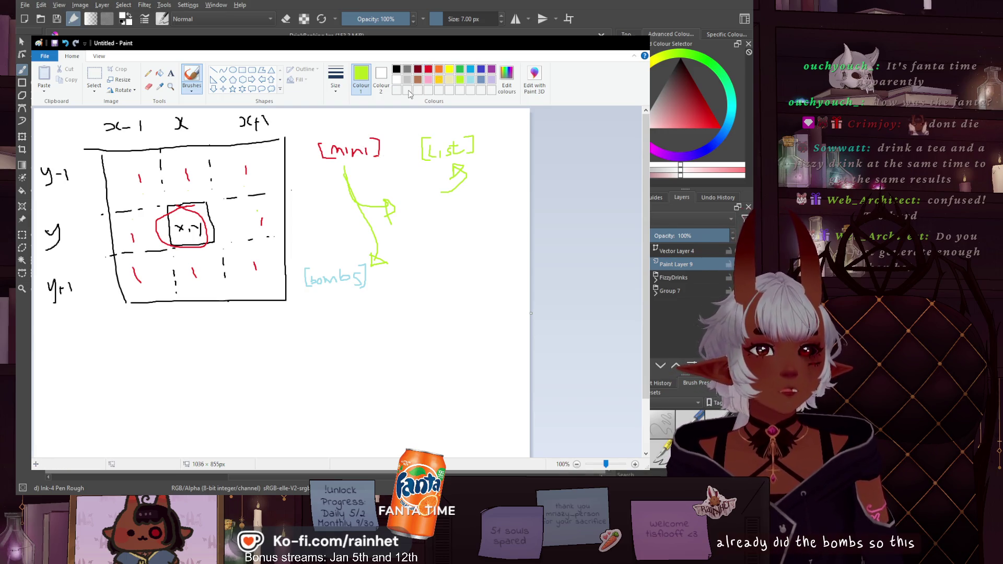
Make red the active drawing colour again
left_click(428, 71)
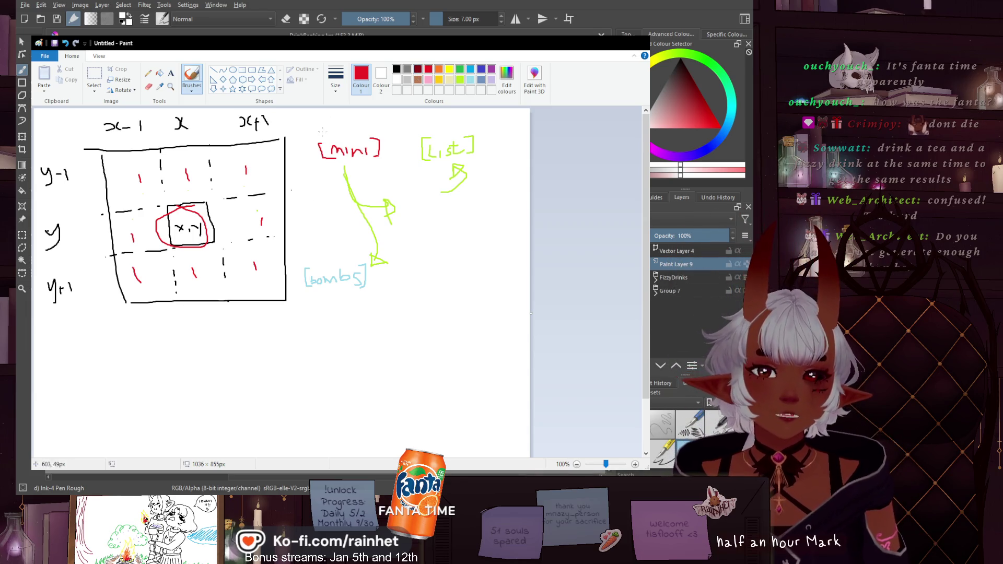
Write red 'bomb' above [mini] and a green 'numbers' heading over [List], then erase the red word
left_click_drag(319, 119, 337, 125)
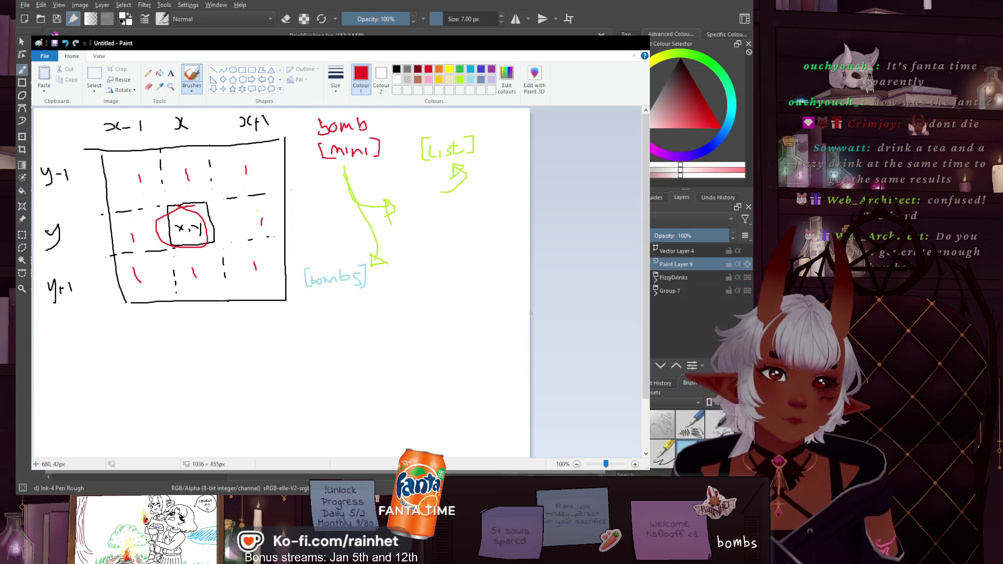
left_click(463, 81)
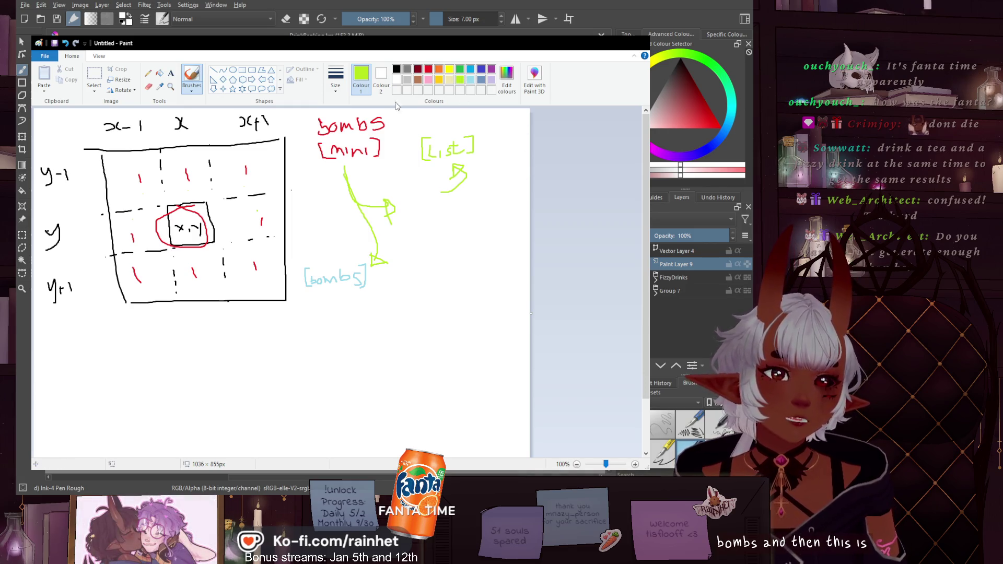
left_click_drag(419, 121, 487, 113)
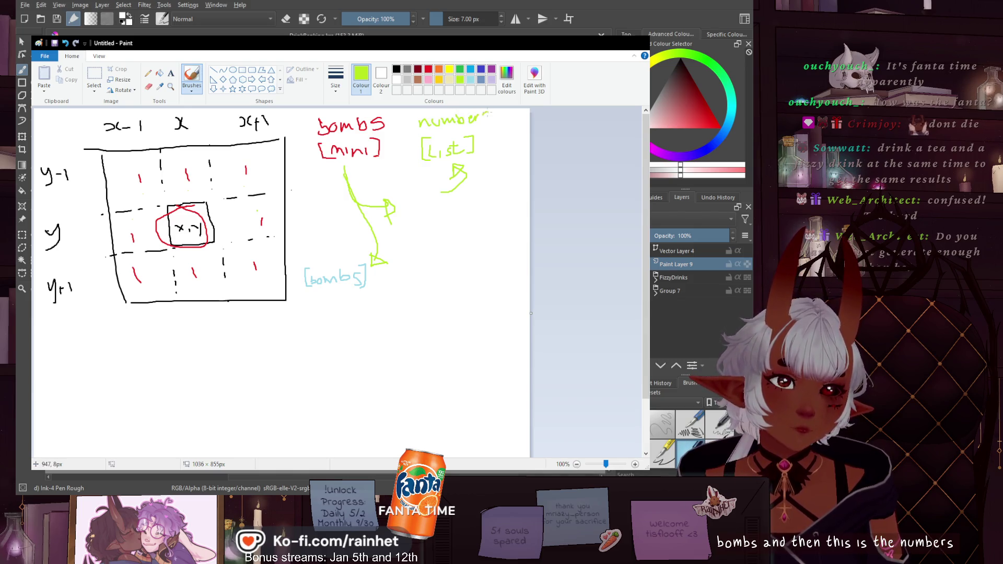
left_click(149, 88)
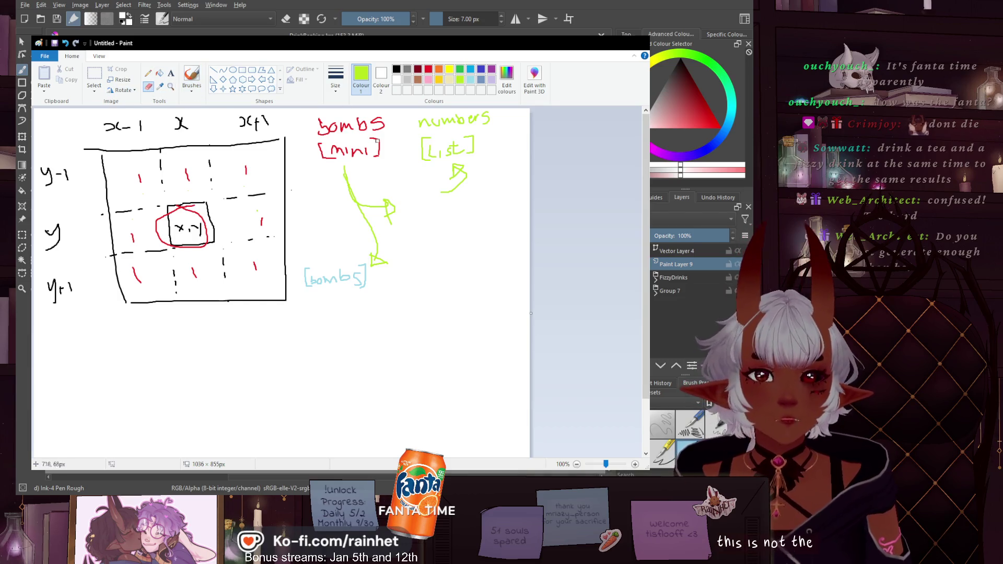
mouse_move(328, 131)
left_mouse_down()
mouse_move(366, 126)
mouse_move(320, 122)
mouse_move(370, 122)
left_mouse_up()
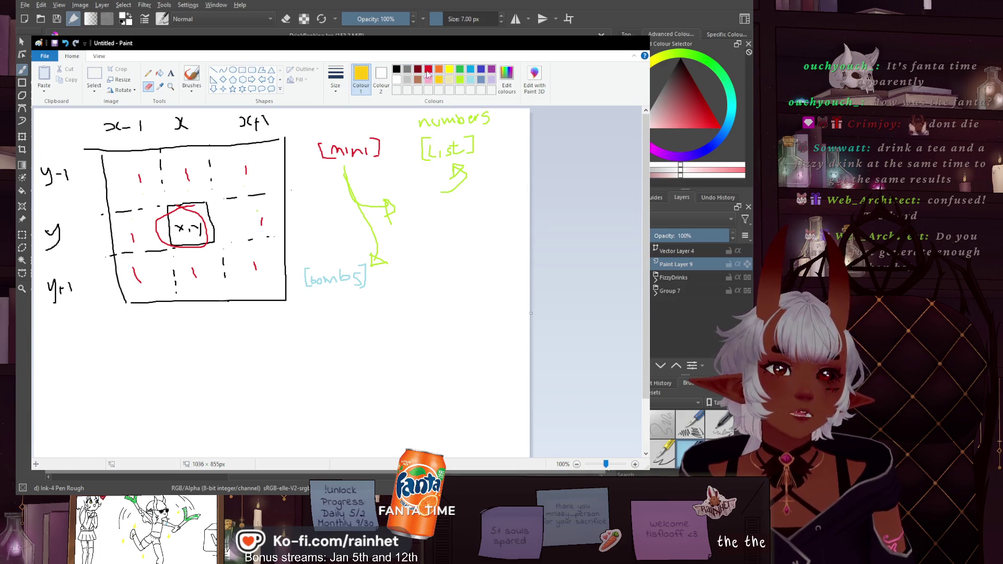
Write an orange '9x9 area' heading above [mini] with the brush
left_click(437, 72)
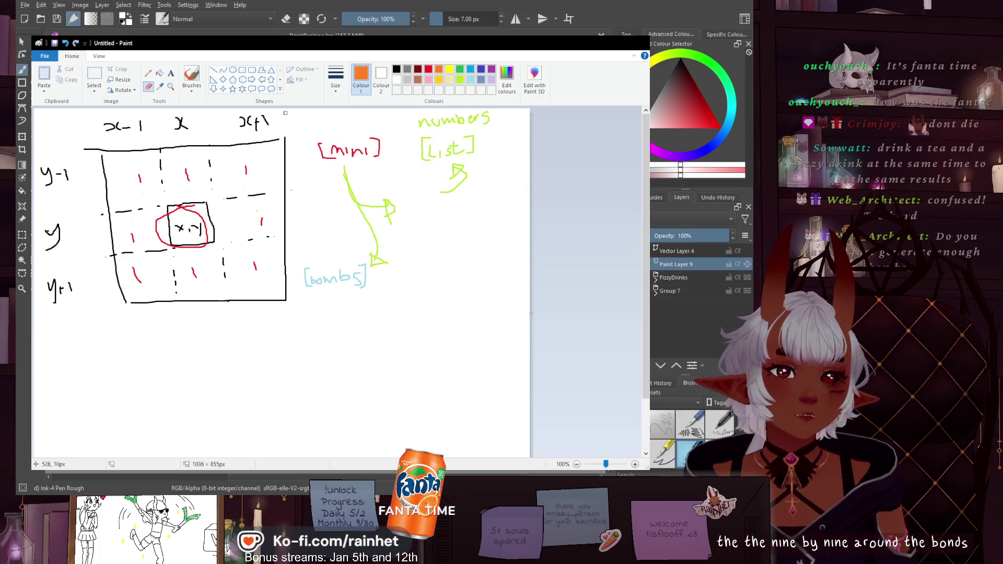
left_click(192, 76)
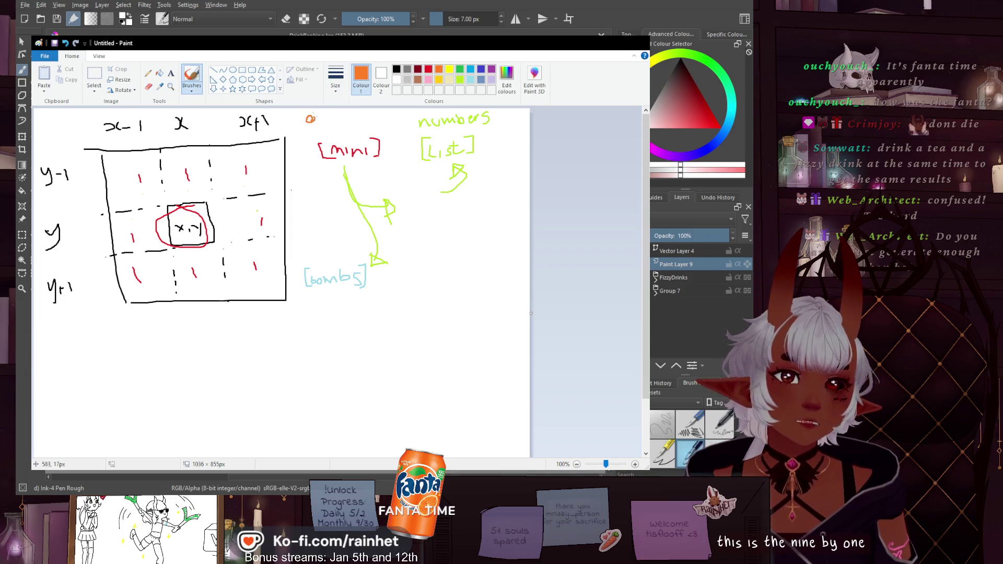
mouse_move(342, 116)
left_mouse_down()
mouse_move(341, 125)
mouse_move(386, 122)
left_mouse_up()
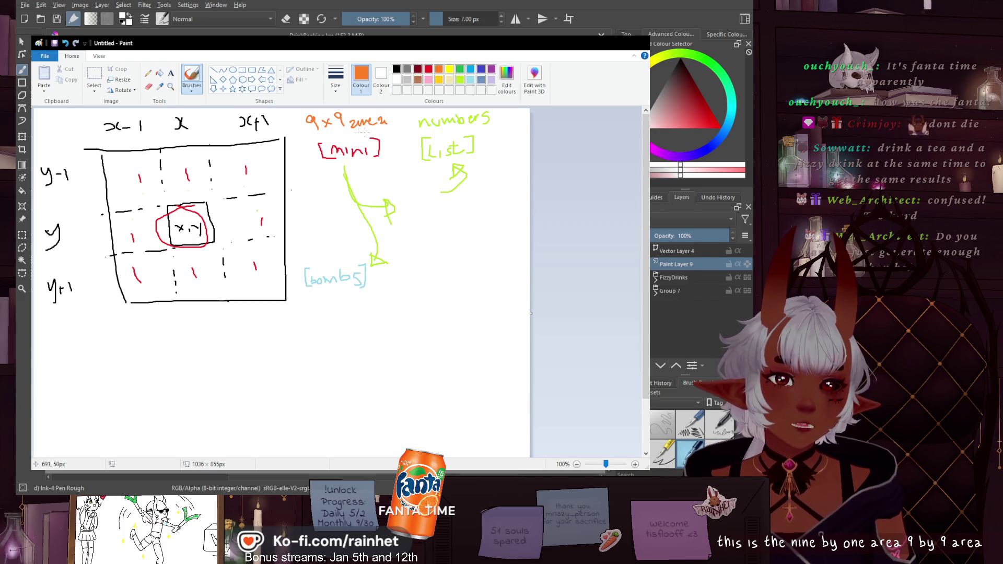
Write 'bomb' in red inside the central x,y box
left_click(428, 69)
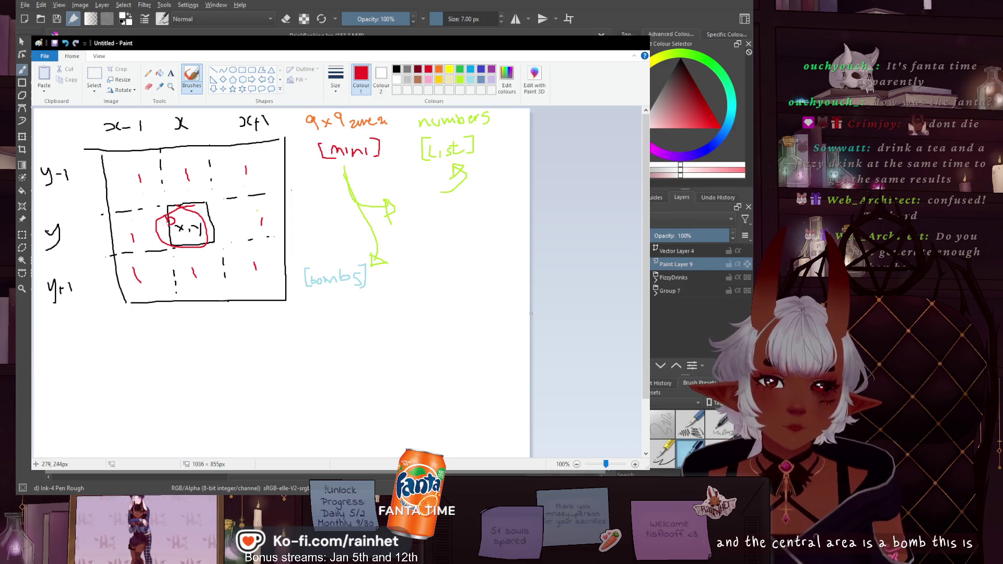
left_click_drag(168, 215, 198, 218)
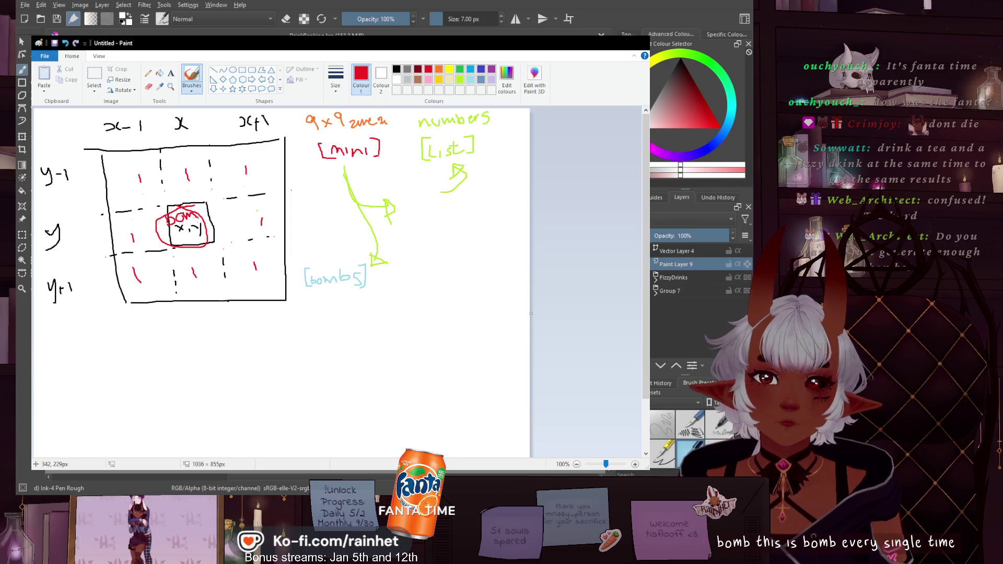
left_click(469, 81)
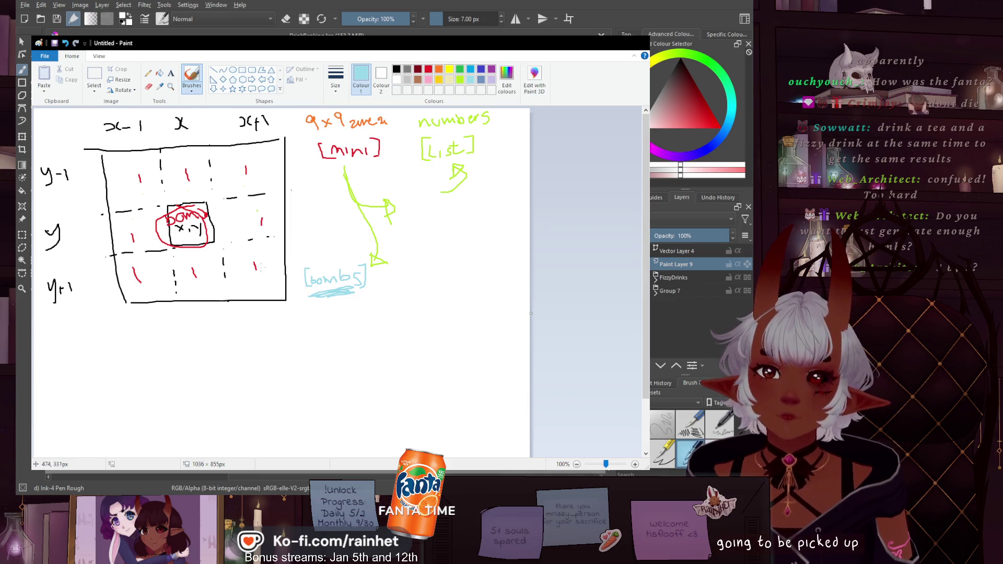
In light blue, circle the bottom-right mark, X out the mini-to-bombs arrow, and arrow [bombs] to [List]
left_click_drag(260, 262, 268, 256)
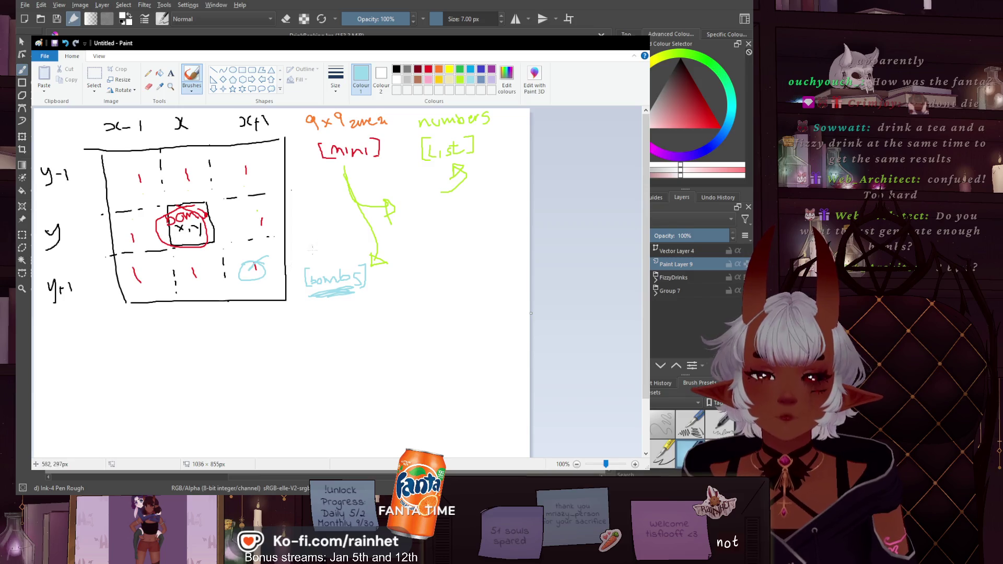
left_click_drag(330, 255, 354, 238)
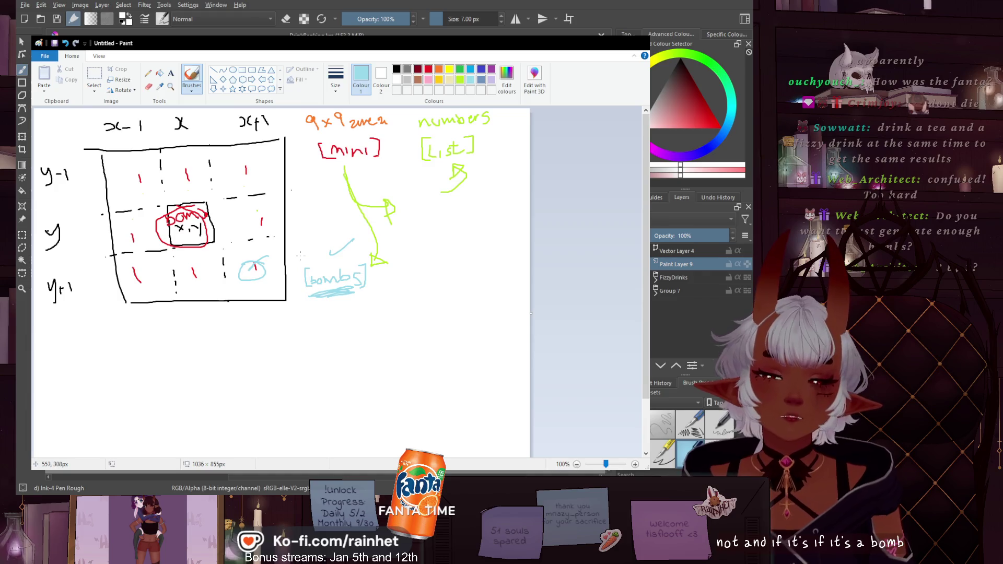
left_click_drag(328, 242, 344, 255)
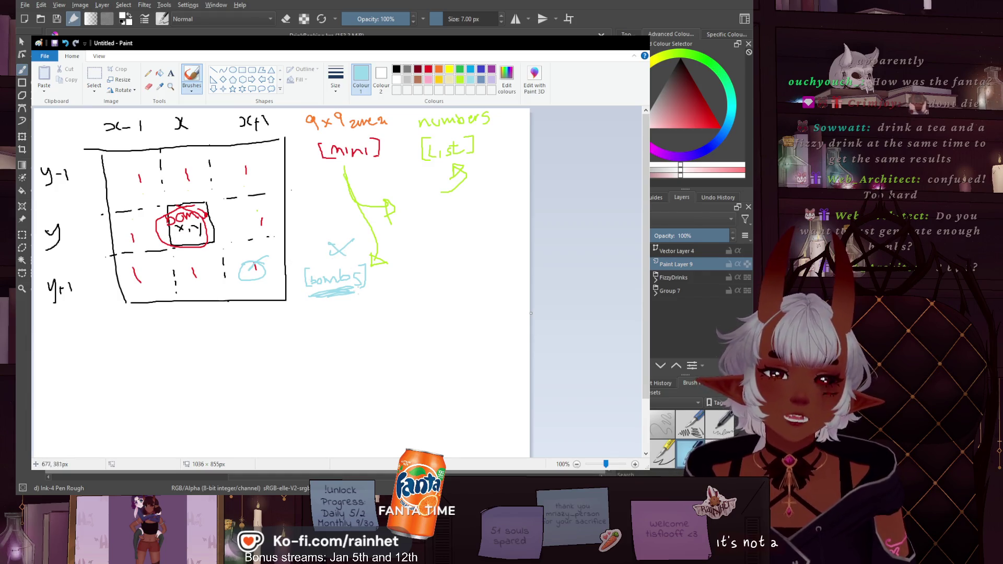
left_click_drag(365, 298, 455, 188)
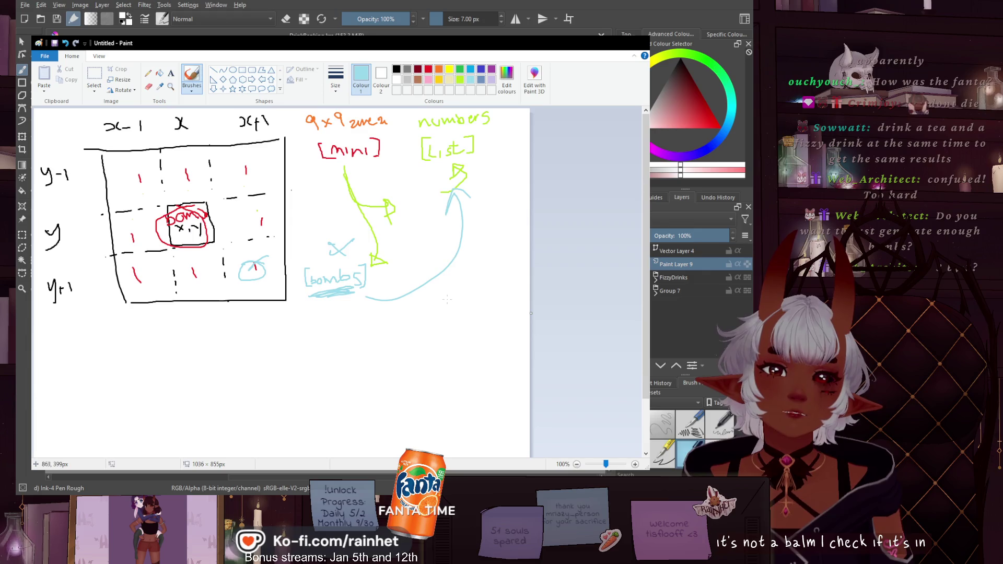
left_click_drag(465, 283, 461, 286)
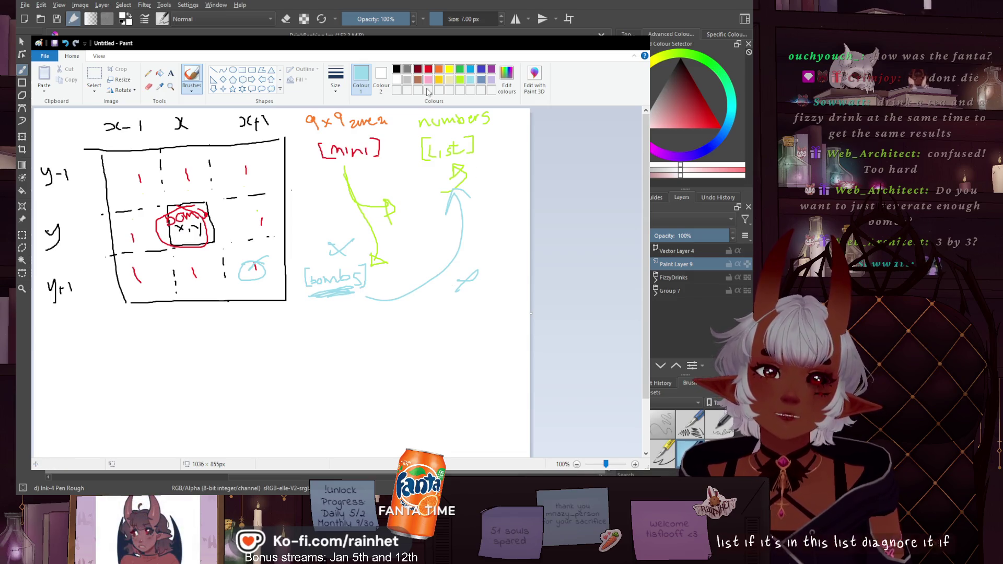
Tick [List] in lime green and start writing 'Master' below the grid
left_click(460, 80)
left_click_drag(480, 165, 508, 146)
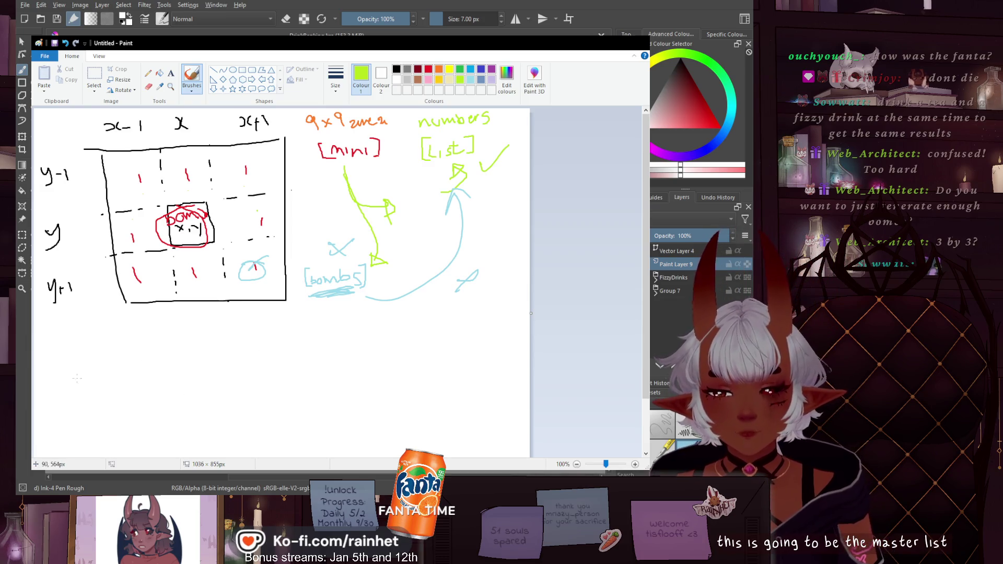
mouse_move(72, 386)
left_mouse_down()
mouse_move(95, 372)
mouse_move(103, 385)
mouse_move(121, 374)
mouse_move(184, 378)
left_mouse_up()
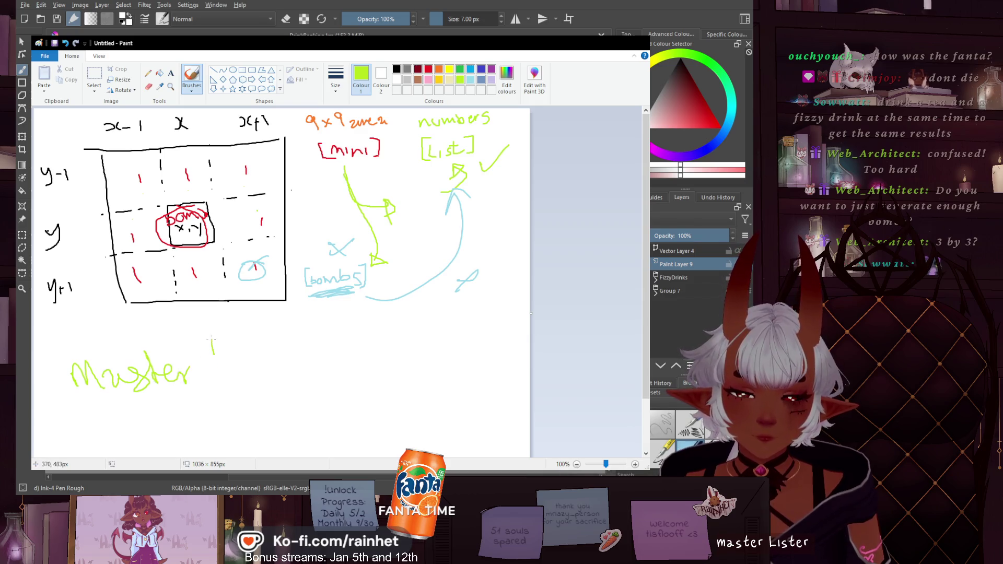
Finish 'Master List', then draw a purple symbol, red heart and orange 5 in the top cells
left_click_drag(275, 357, 299, 353)
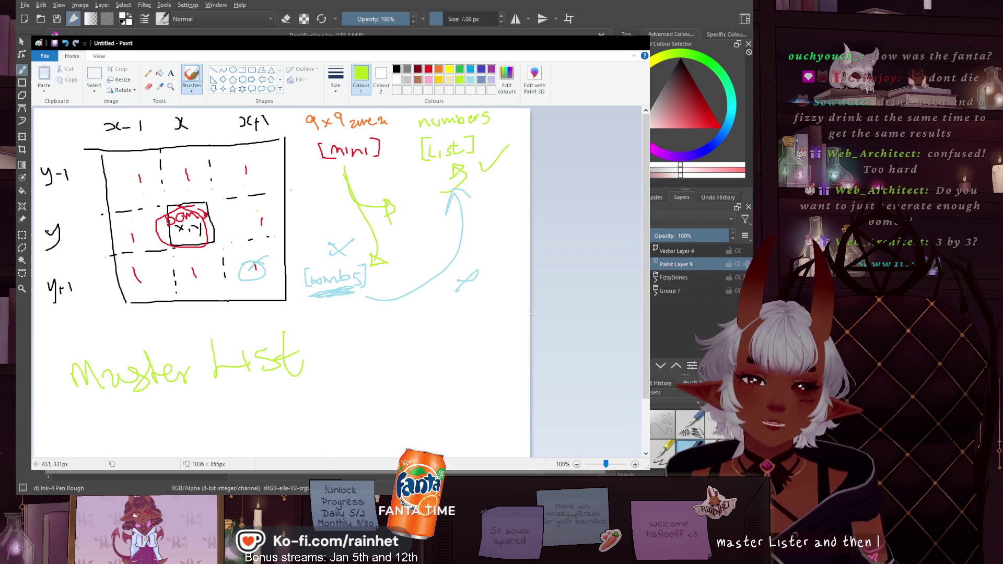
left_click(491, 70)
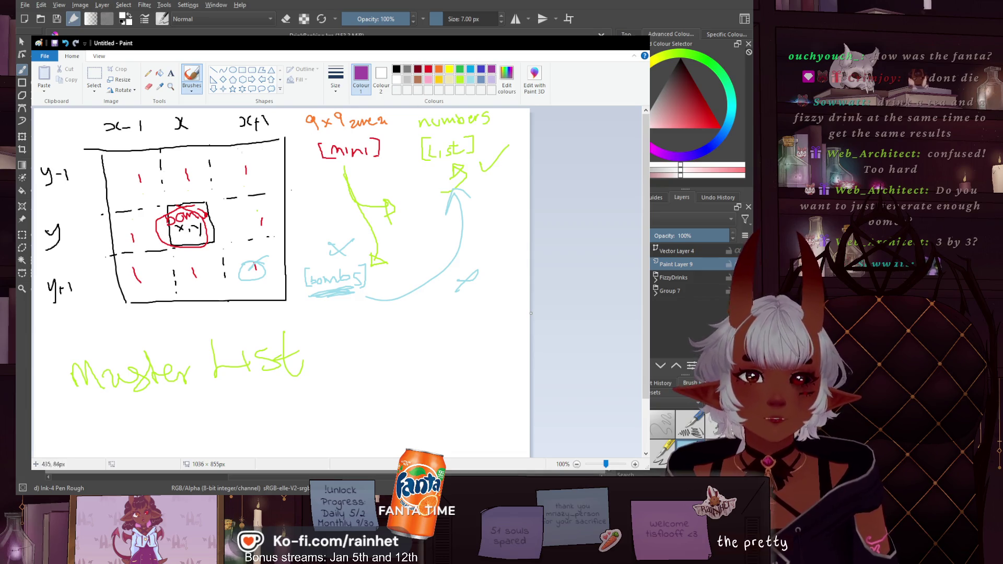
left_click_drag(146, 181, 124, 178)
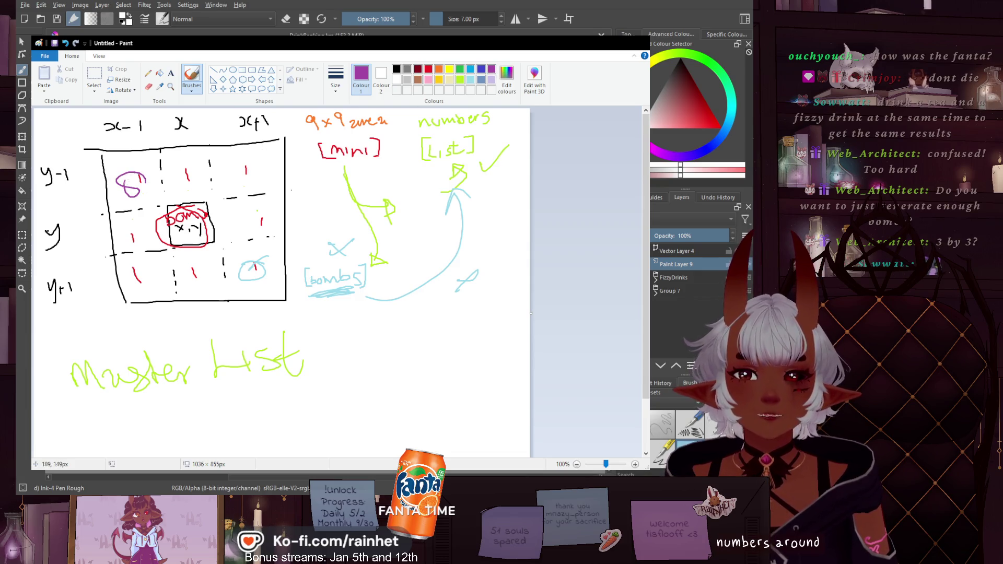
left_click(427, 70)
mouse_move(187, 172)
left_mouse_down()
mouse_move(179, 183)
mouse_move(188, 194)
left_mouse_up()
left_click(439, 70)
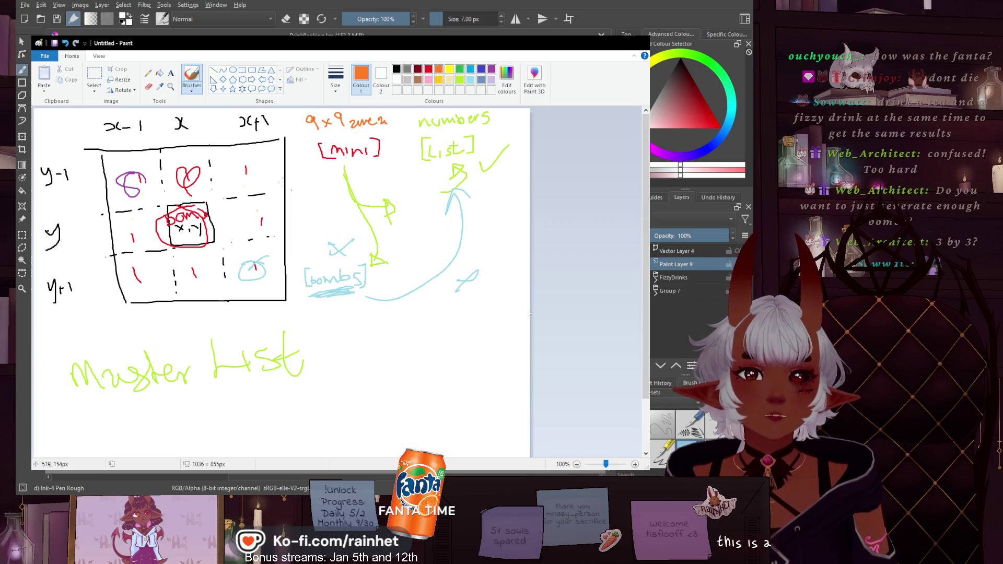
mouse_move(262, 156)
left_mouse_down()
mouse_move(236, 174)
mouse_move(237, 189)
left_mouse_up()
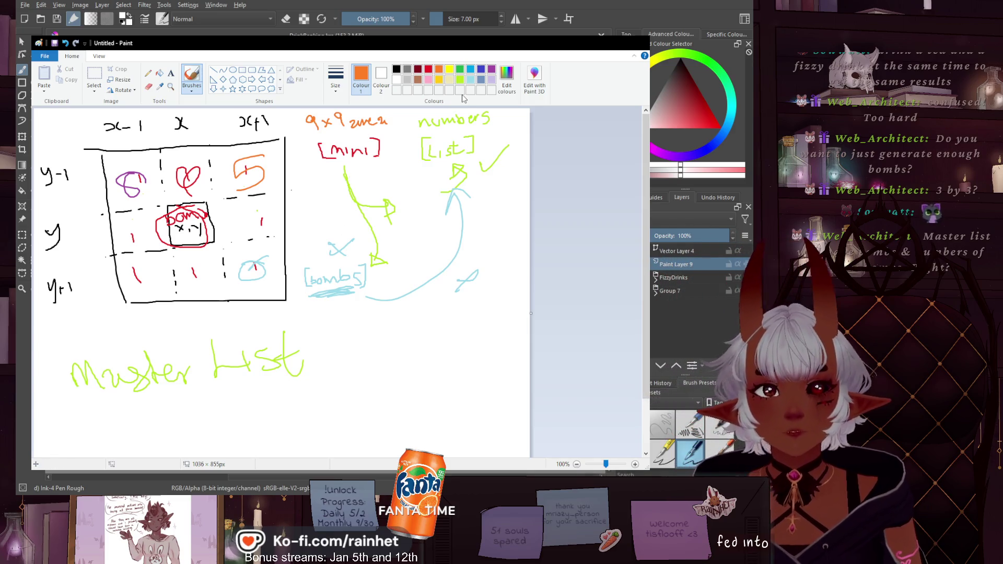
Mark the bottom-middle grid cell with a small pink circle instead of a purple one
scroll(504, 125, "down", 2)
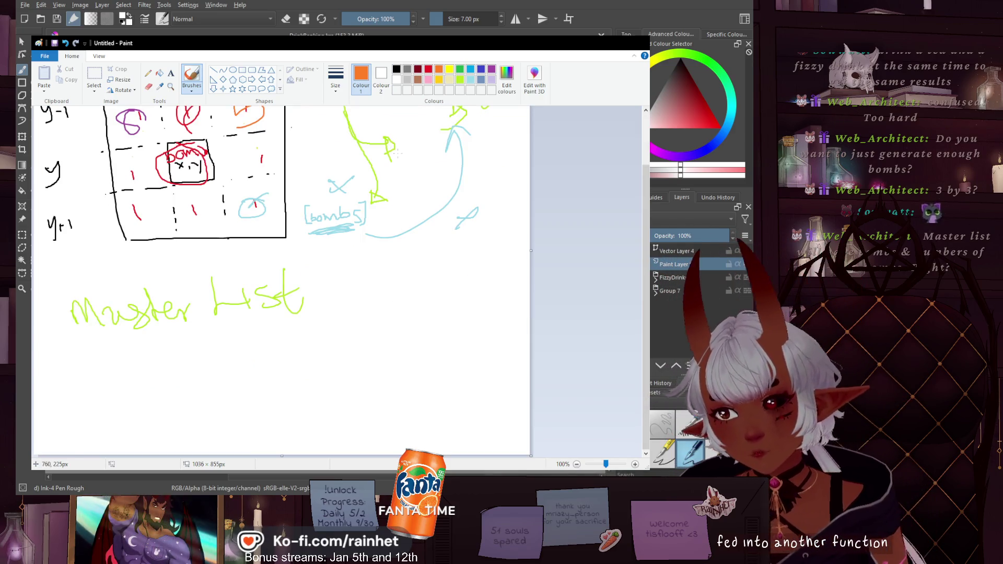
left_click(491, 70)
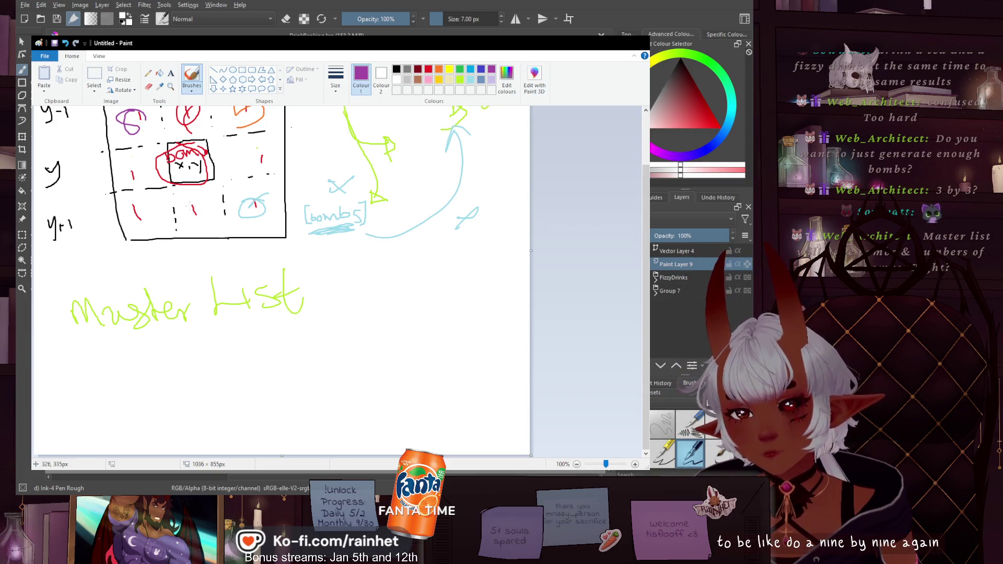
mouse_move(201, 202)
left_mouse_down()
mouse_move(189, 212)
mouse_move(203, 202)
left_mouse_up()
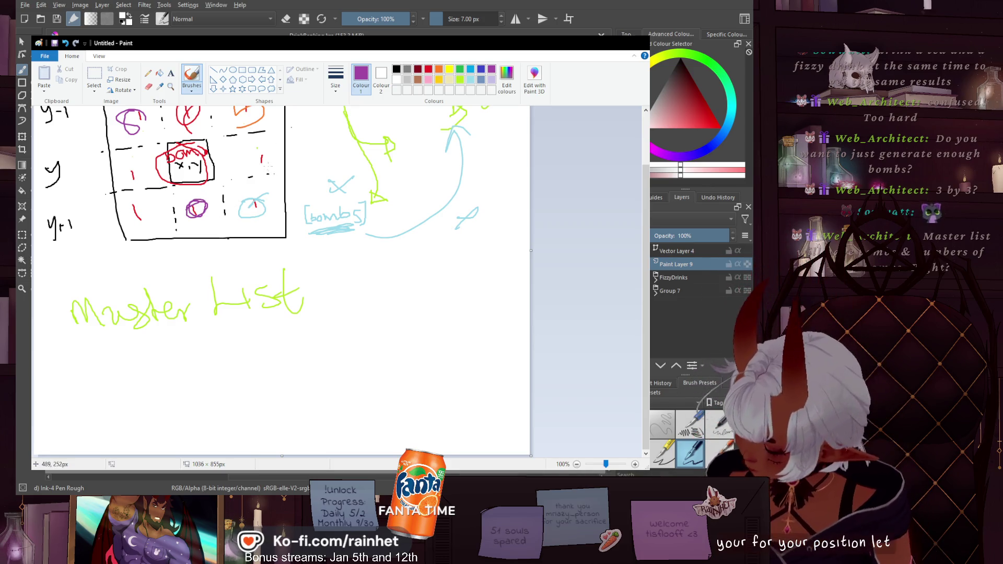
key("ctrl+z")
left_click(429, 80)
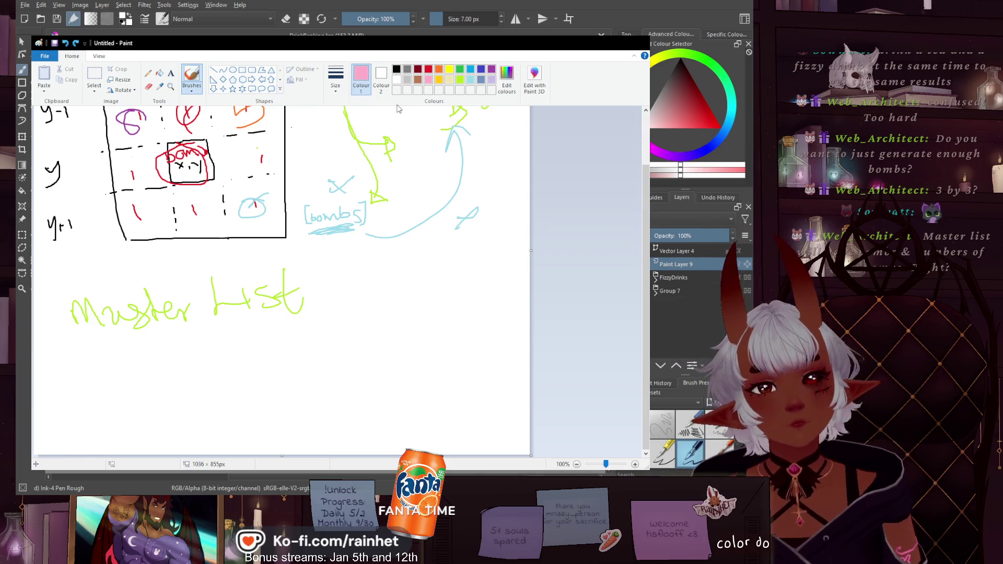
left_click_drag(202, 203, 200, 204)
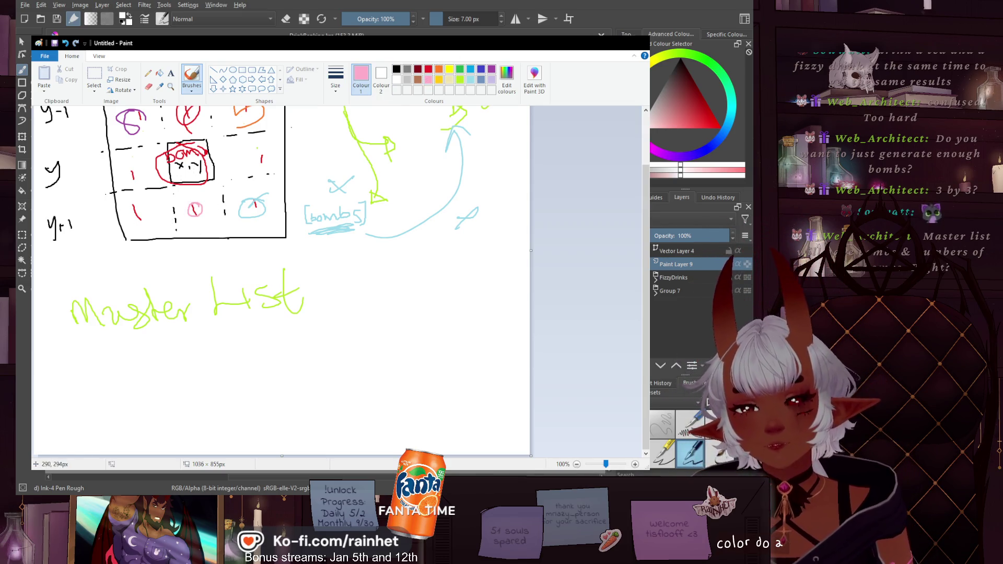
Begin a pink outline around the grid's lower rows, undoing a stray line
mouse_move(109, 192)
left_mouse_down()
mouse_move(274, 174)
mouse_move(276, 256)
left_mouse_up()
left_click_drag(112, 192, 107, 304)
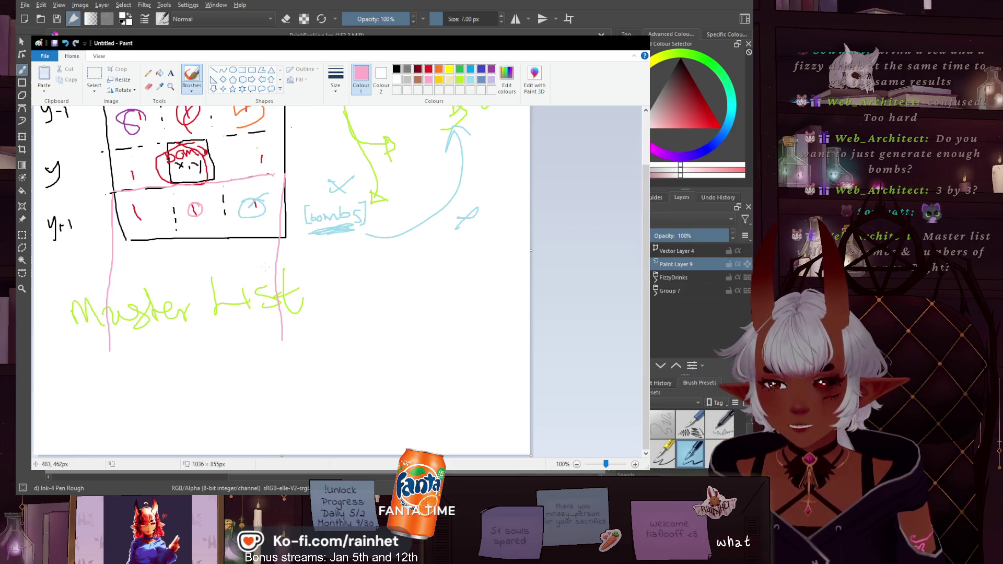
key("ctrl+z")
key("ctrl+z")
key("ctrl+z")
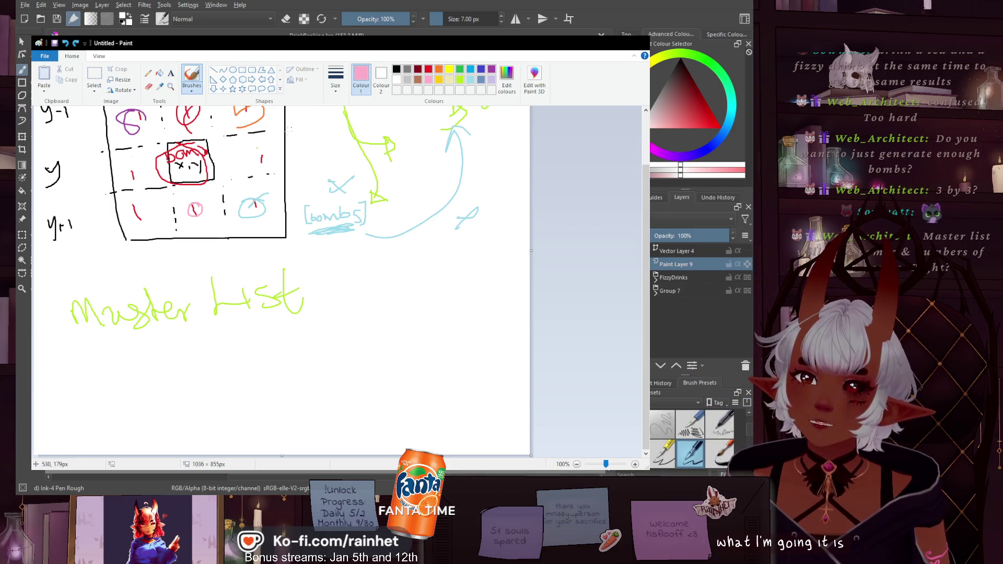
mouse_move(289, 128)
left_mouse_down()
mouse_move(152, 144)
mouse_move(116, 180)
mouse_move(127, 278)
mouse_move(281, 282)
mouse_move(287, 130)
left_mouse_up()
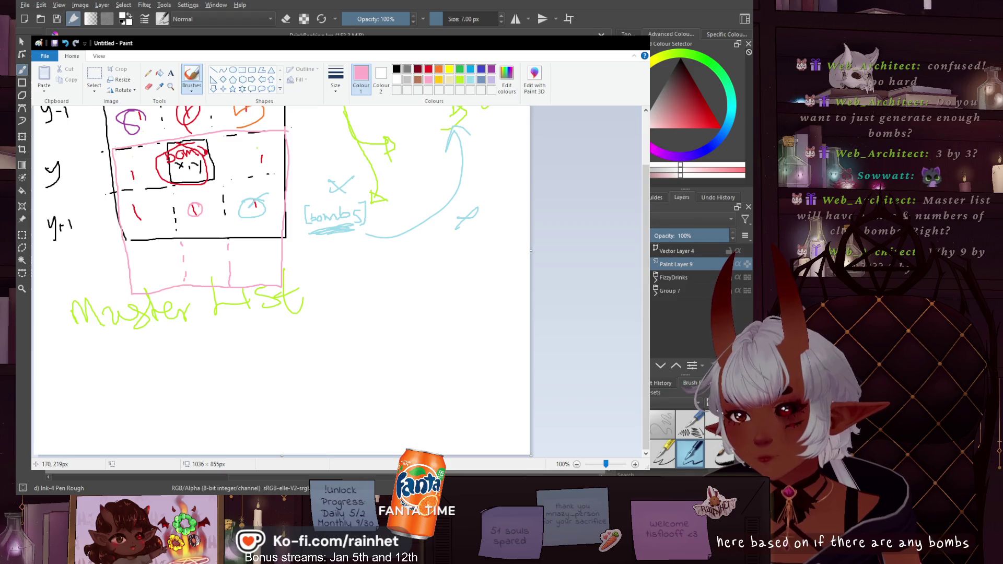
Finish the pink box around the offset grid and circle the [bombs] note in pink
mouse_move(115, 150)
left_mouse_down()
mouse_move(284, 150)
mouse_move(281, 285)
mouse_move(139, 293)
mouse_move(122, 211)
left_mouse_up()
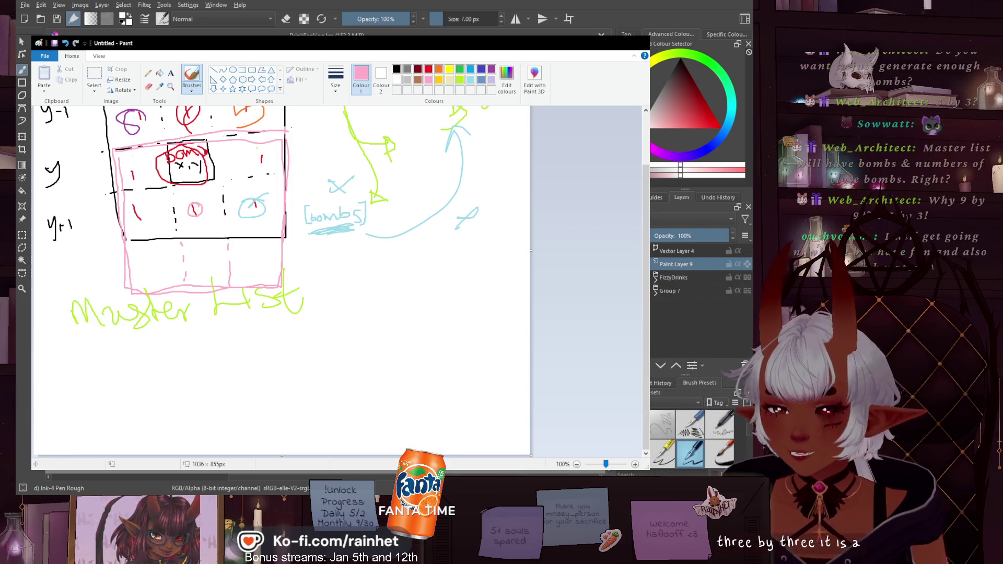
scroll(329, 301, "up", 3)
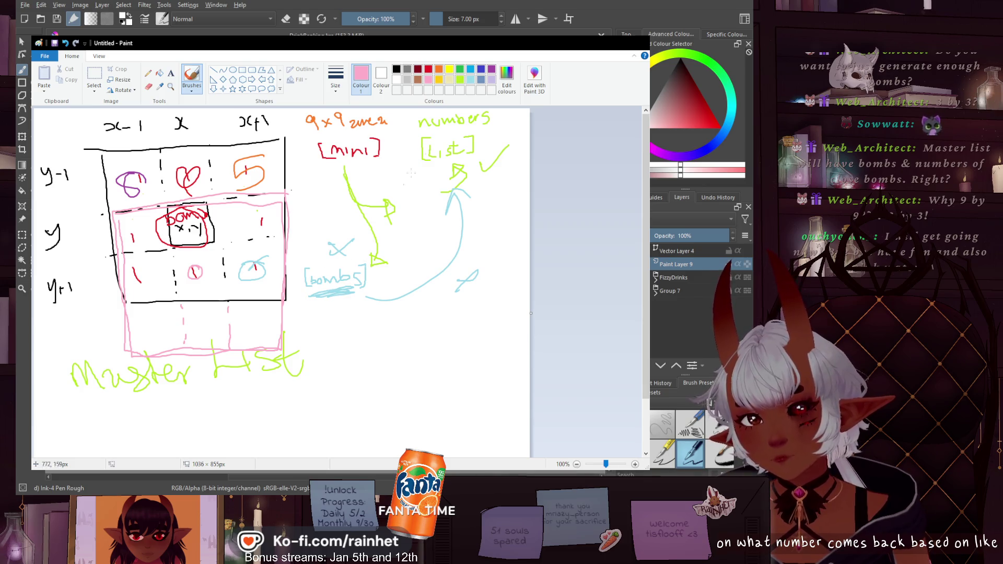
mouse_move(371, 253)
left_mouse_down()
mouse_move(286, 263)
mouse_move(371, 245)
left_mouse_up()
left_click_drag(311, 349, 269, 326)
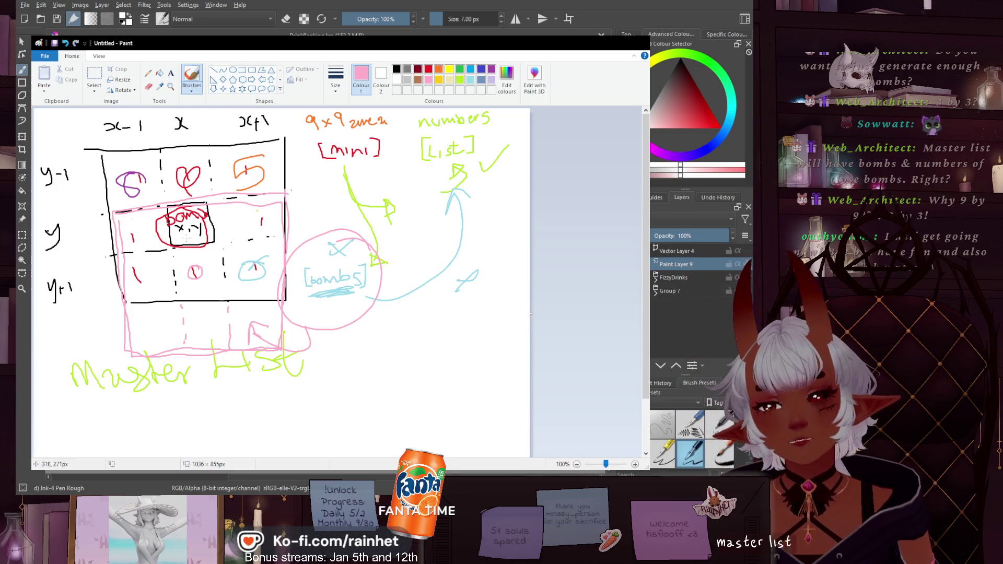
Add pink dots, a circle and a speech bubble under Master List, then a lime-green X by the arrow
left_click(168, 413)
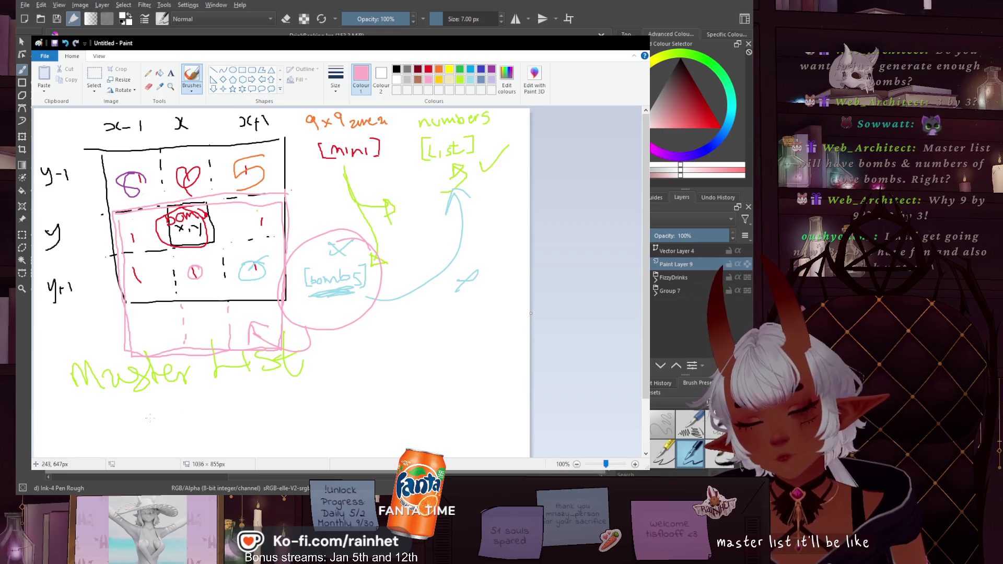
left_click(218, 391)
left_click(226, 395)
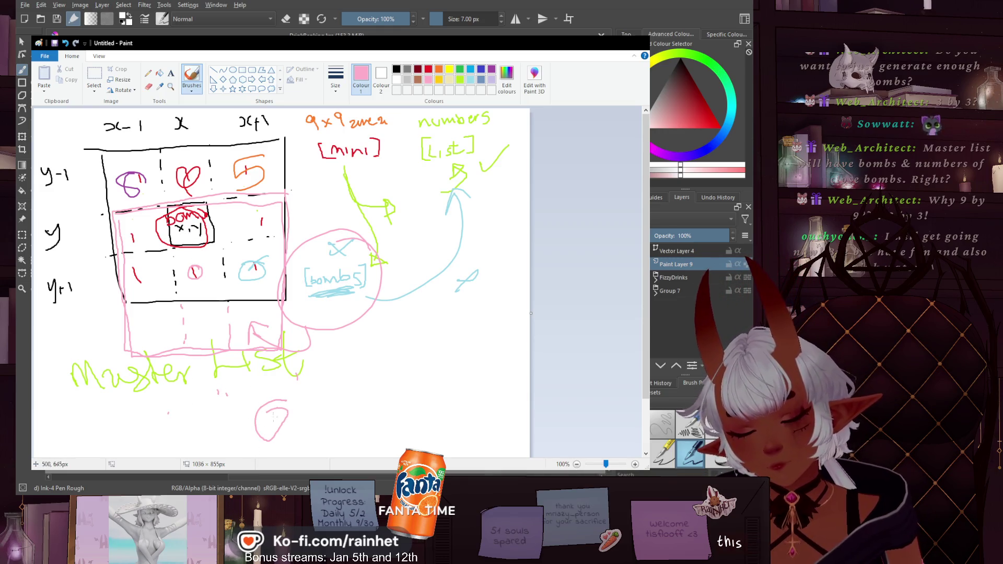
mouse_move(286, 404)
left_mouse_down()
mouse_move(248, 427)
mouse_move(253, 443)
left_mouse_up()
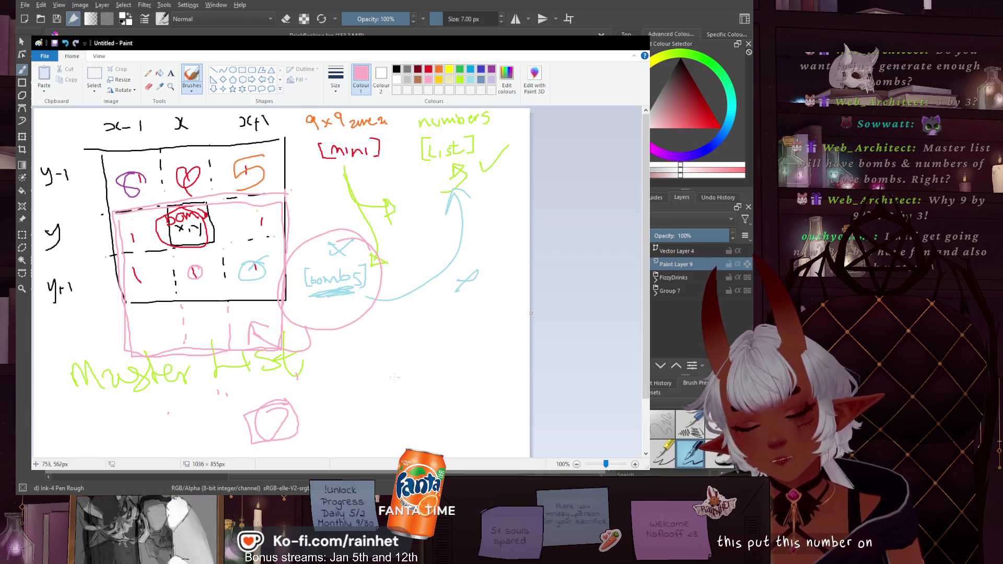
mouse_move(383, 375)
left_mouse_down()
mouse_move(351, 420)
mouse_move(386, 375)
left_mouse_up()
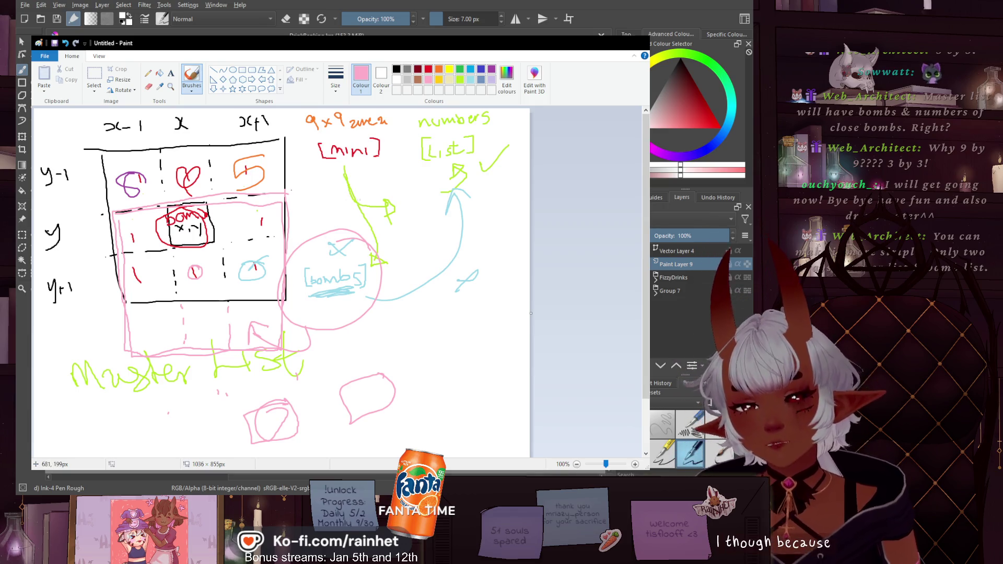
left_click(460, 79)
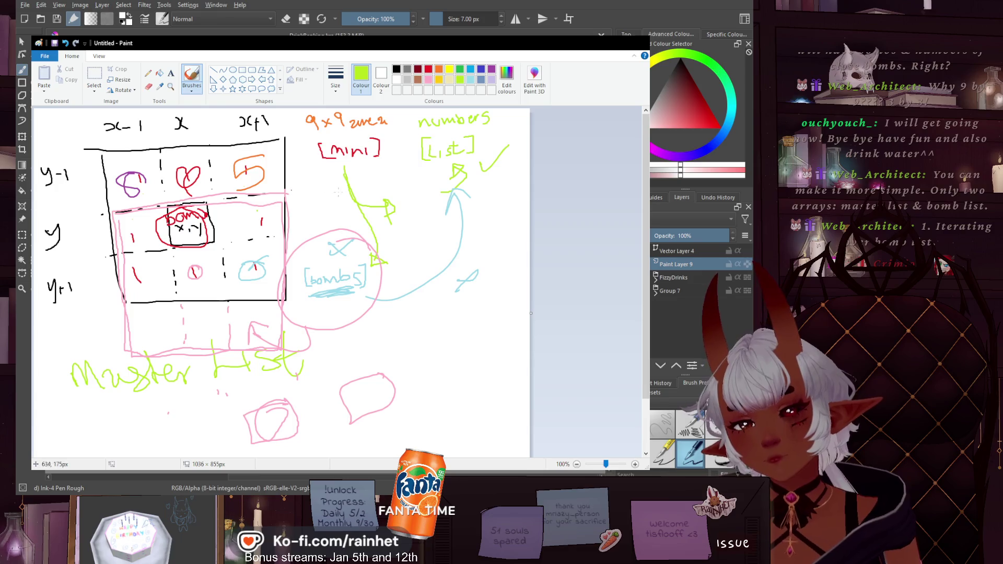
mouse_move(320, 178)
left_mouse_down()
mouse_move(336, 193)
mouse_move(320, 191)
left_mouse_up()
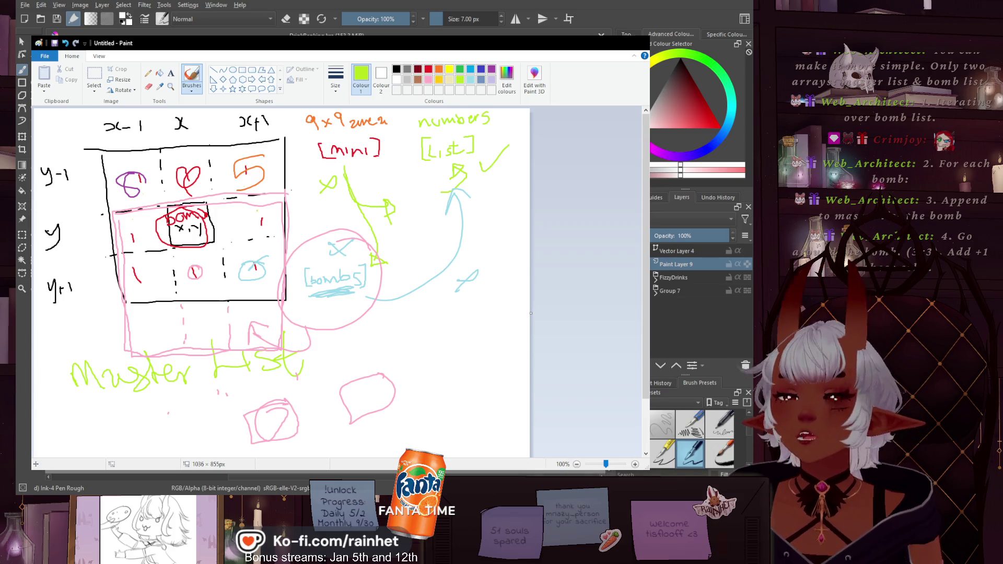
Switch to lavender and handwrite '.has' with '.print()' beneath it, right of the pink bubbles
left_click(491, 80)
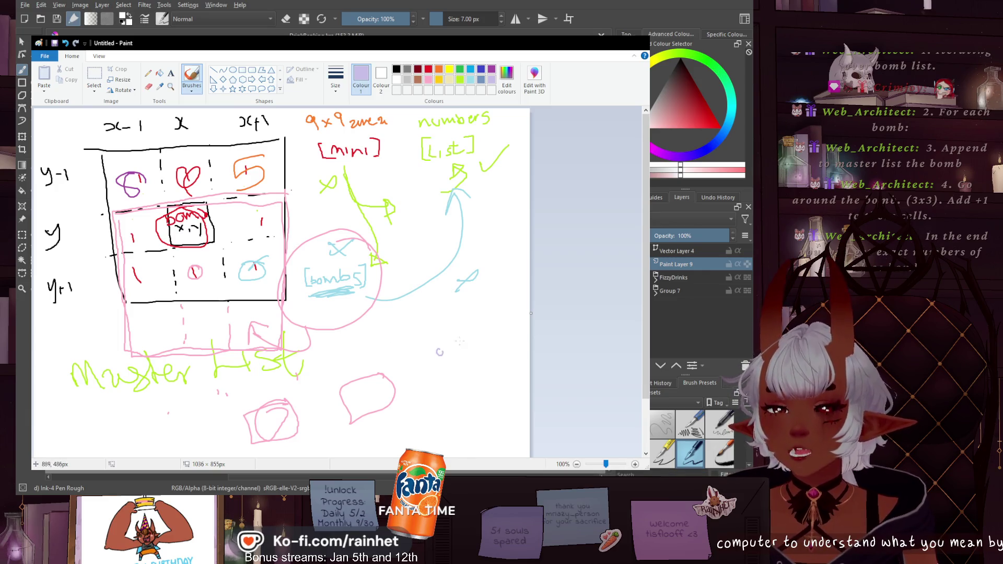
left_click_drag(451, 330, 464, 346)
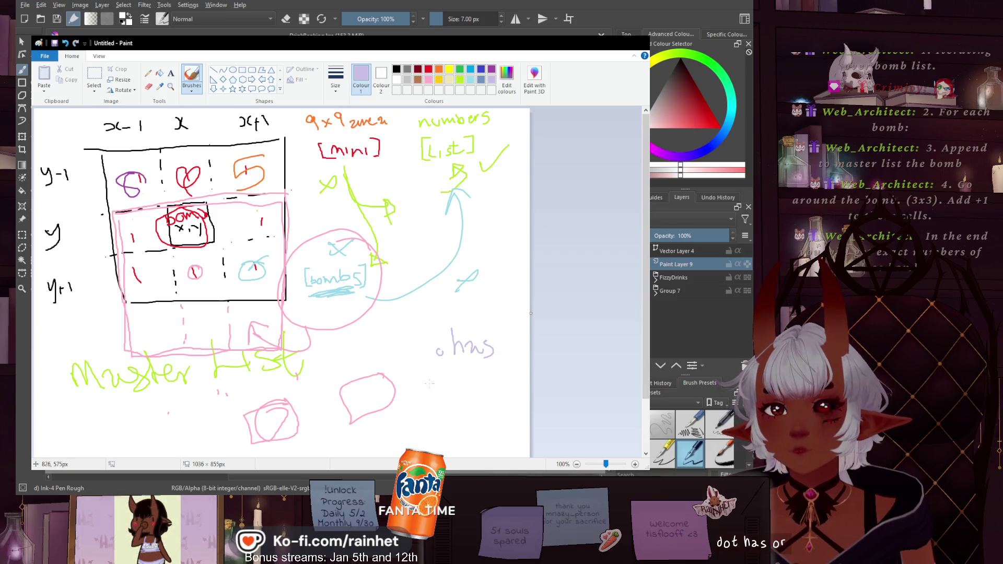
mouse_move(419, 397)
left_mouse_down()
mouse_move(441, 381)
mouse_move(475, 392)
left_mouse_up()
left_click_drag(466, 380, 517, 397)
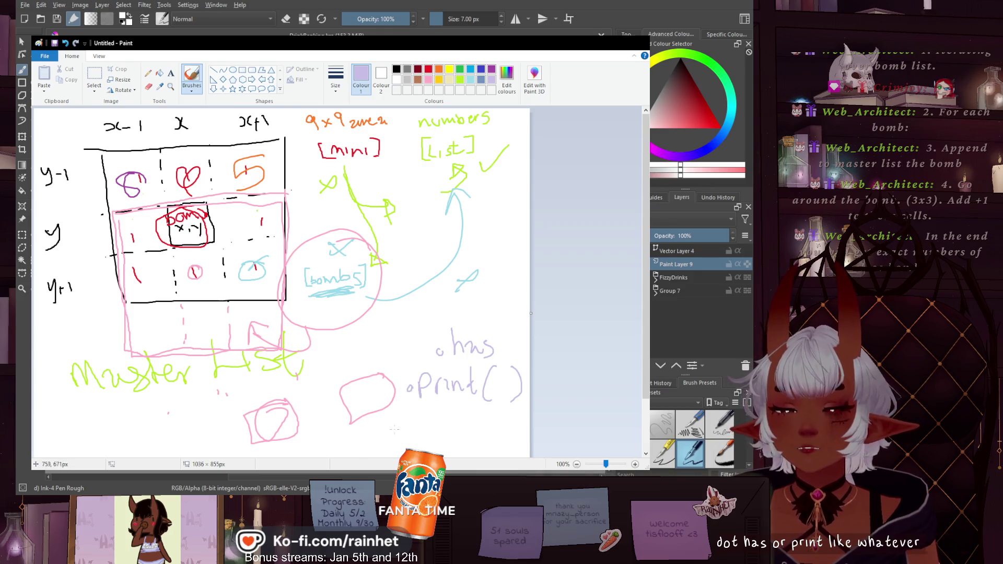
left_click_drag(413, 415, 460, 397)
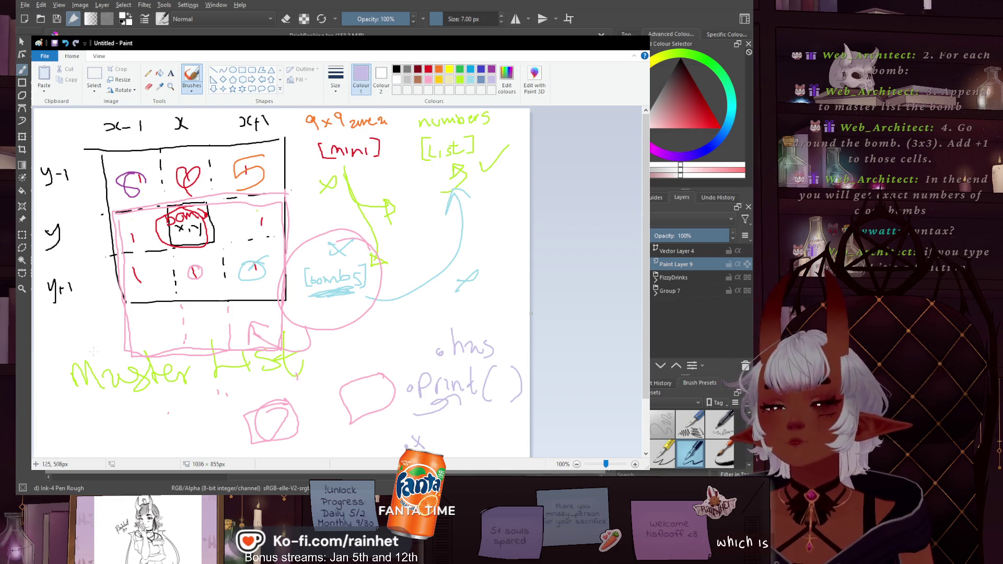
Draw a lavender arrow up into the grid's left side and mark the bomb box and top-row cells
mouse_move(51, 432)
left_mouse_down()
mouse_move(44, 407)
mouse_move(108, 293)
mouse_move(117, 319)
left_mouse_up()
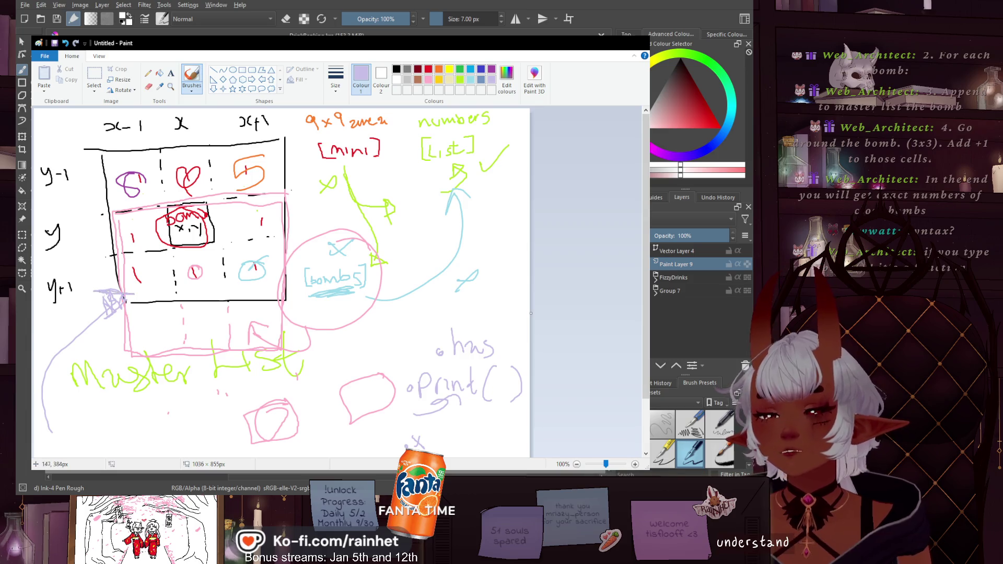
mouse_move(125, 300)
left_mouse_down()
mouse_move(110, 322)
mouse_move(106, 315)
mouse_move(120, 314)
left_mouse_up()
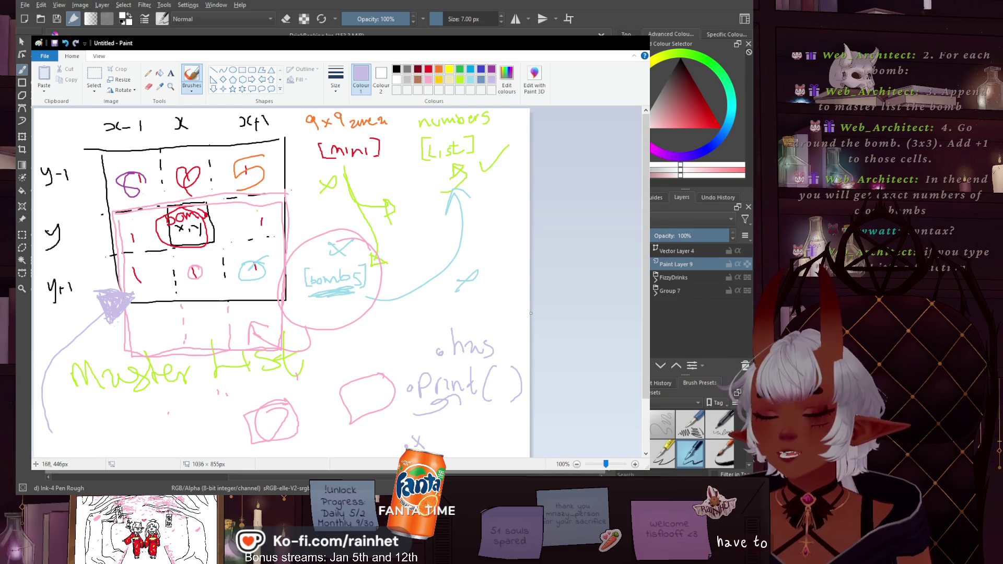
mouse_move(118, 330)
left_mouse_down()
mouse_move(111, 324)
mouse_move(124, 313)
left_mouse_up()
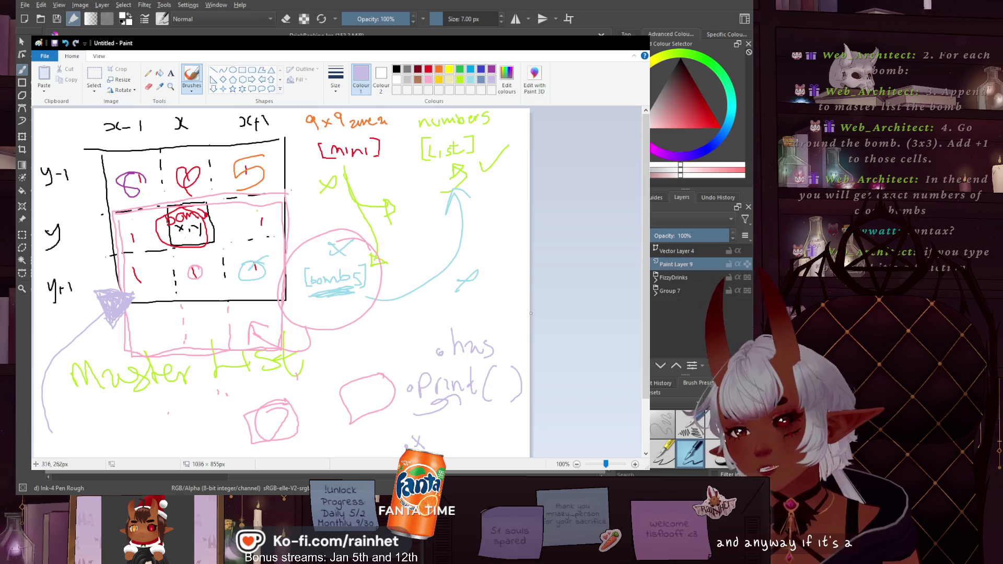
mouse_move(174, 220)
left_mouse_down()
mouse_move(207, 231)
mouse_move(172, 238)
mouse_move(151, 275)
left_mouse_up()
left_click_drag(152, 175, 151, 186)
left_click_drag(210, 171, 210, 186)
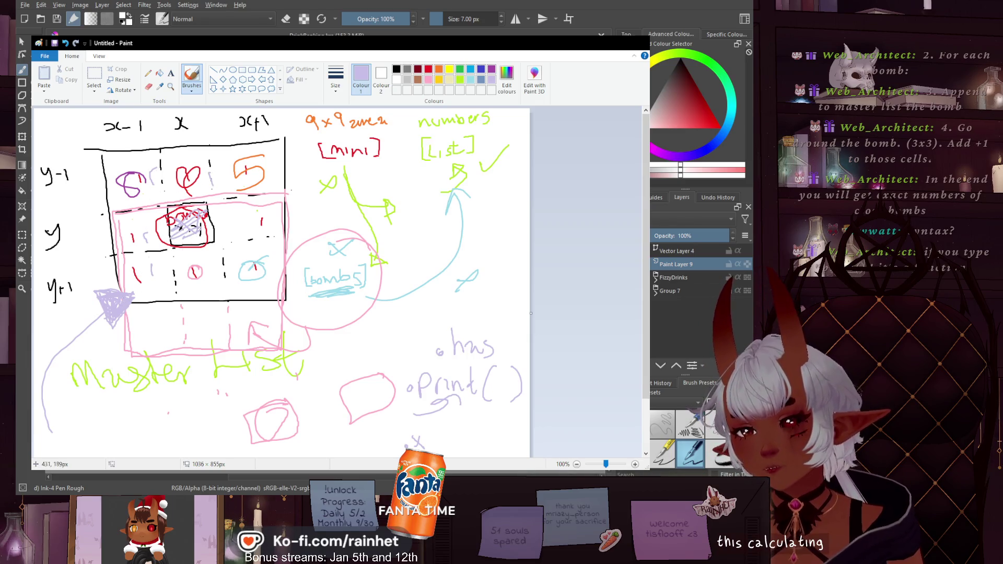
left_click_drag(211, 264, 215, 278)
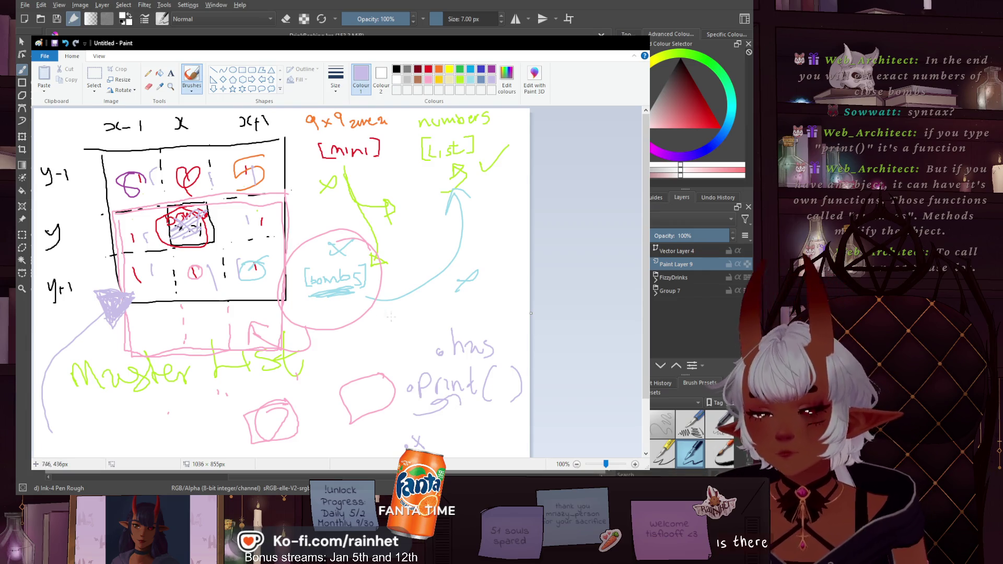
Loop lavender strokes around the .has and .print() notes
left_click_drag(529, 410, 525, 307)
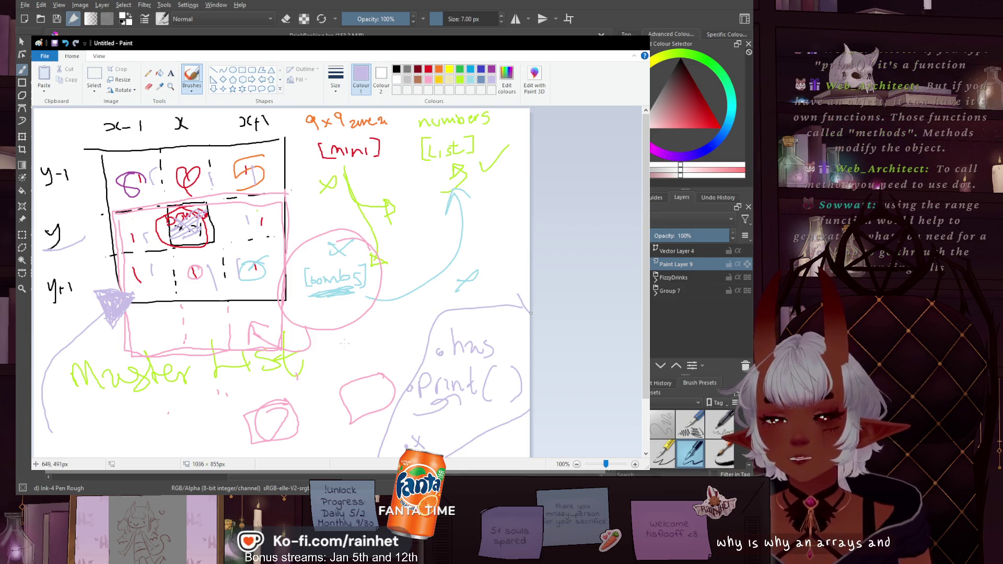
mouse_move(522, 304)
left_mouse_down()
mouse_move(418, 330)
mouse_move(385, 452)
left_mouse_up()
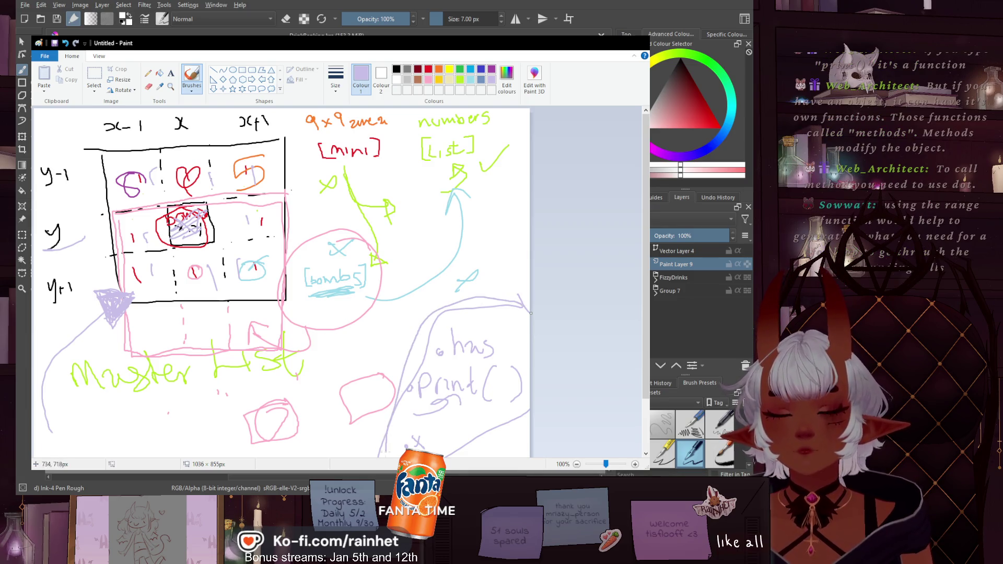
left_click_drag(529, 410, 526, 341)
left_click_drag(424, 306, 376, 429)
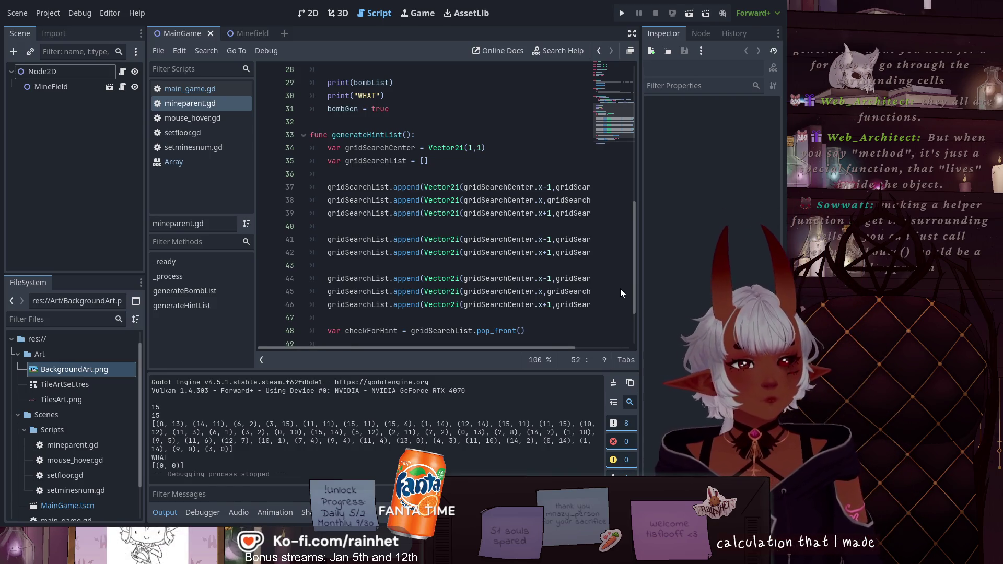
Select the gridSearchList variable name, then test-run the project to print the bomb and hint lists
mouse_move(632, 277)
left_mouse_down()
mouse_move(635, 264)
mouse_move(633, 276)
left_mouse_up()
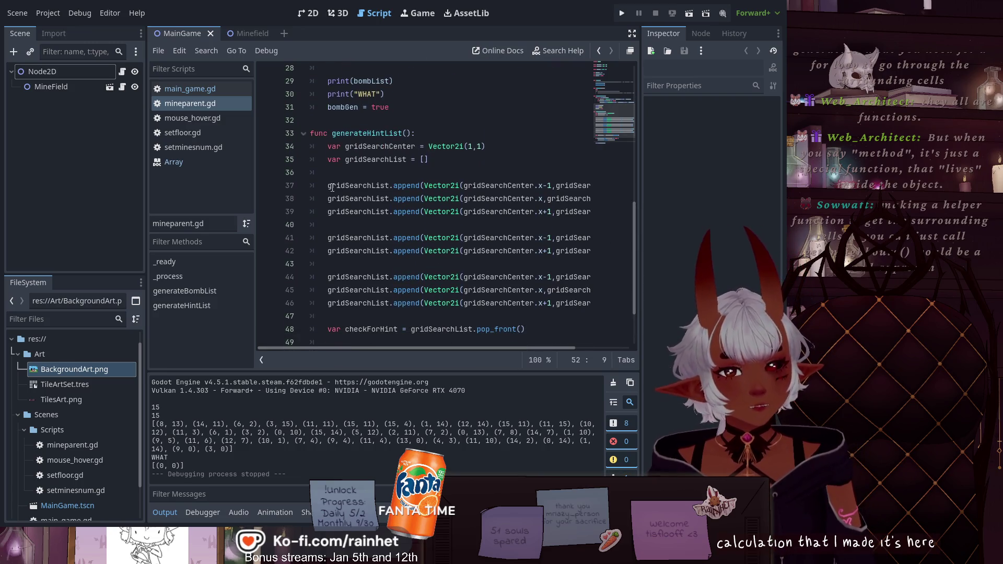
left_click(349, 303)
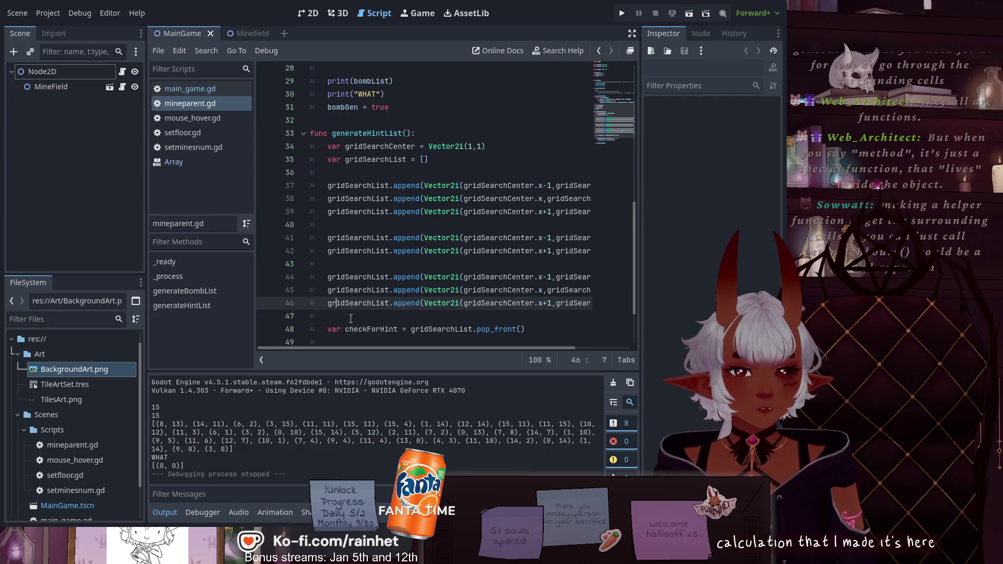
scroll(360, 277, "down", 1)
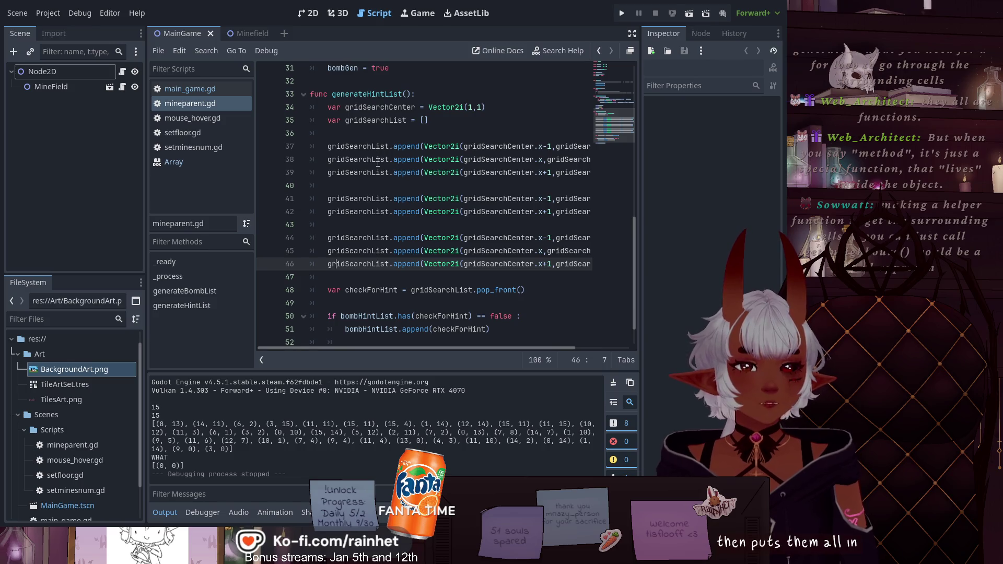
left_click_drag(411, 120, 344, 120)
scroll(377, 252, "down", 1)
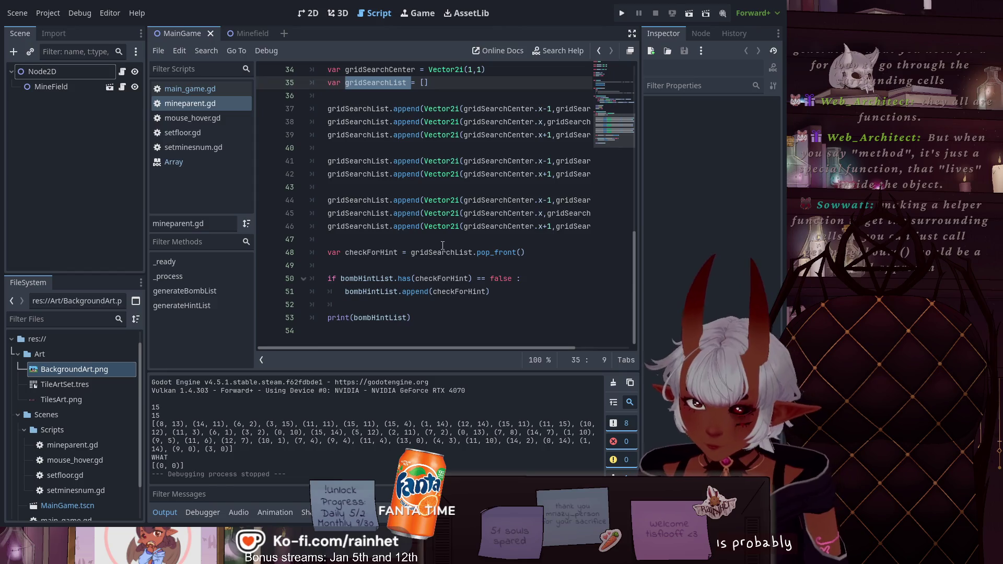
left_click(690, 16)
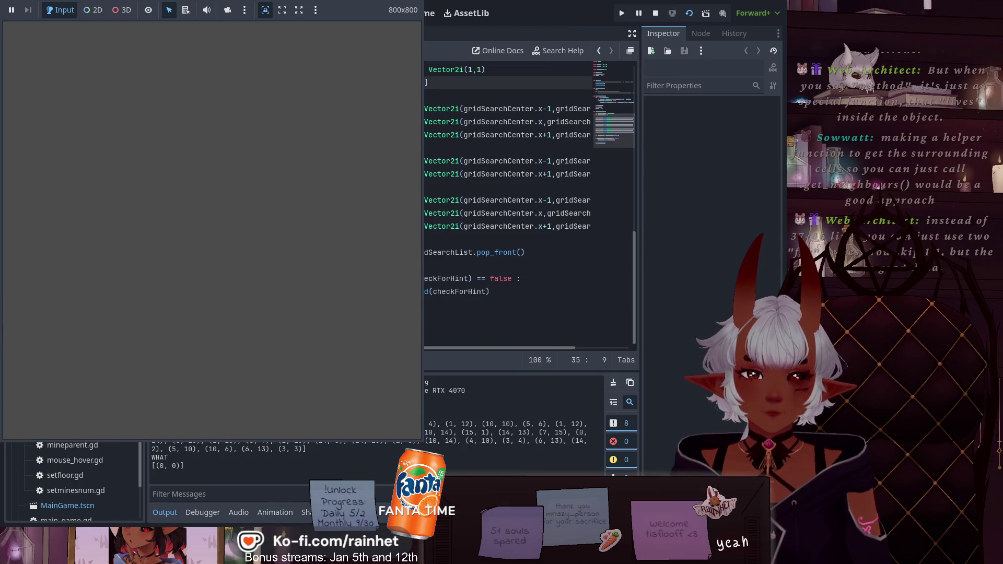
key("F8")
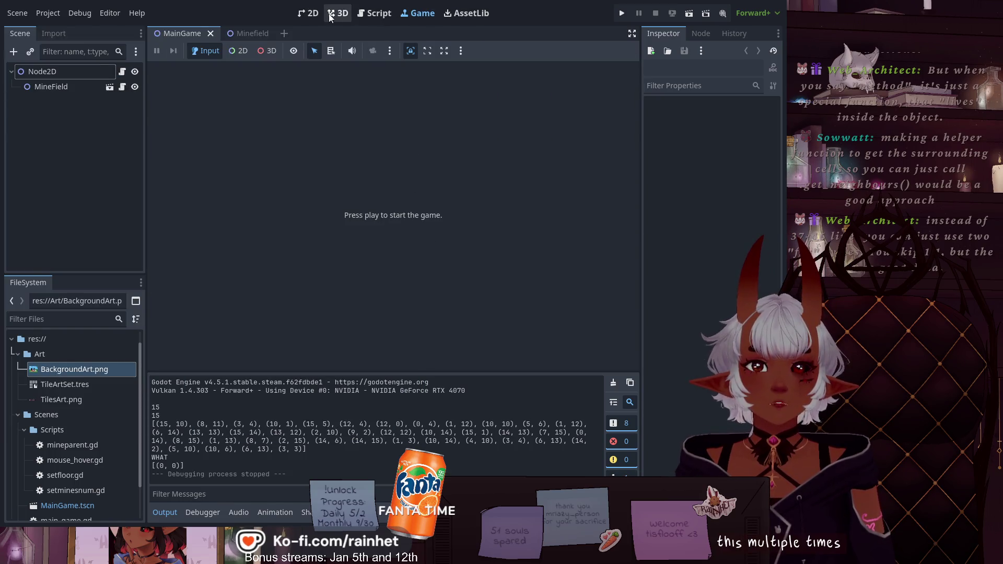
Back in mineparent.gd, insert a new line just above the checkForHint line
left_click(376, 21)
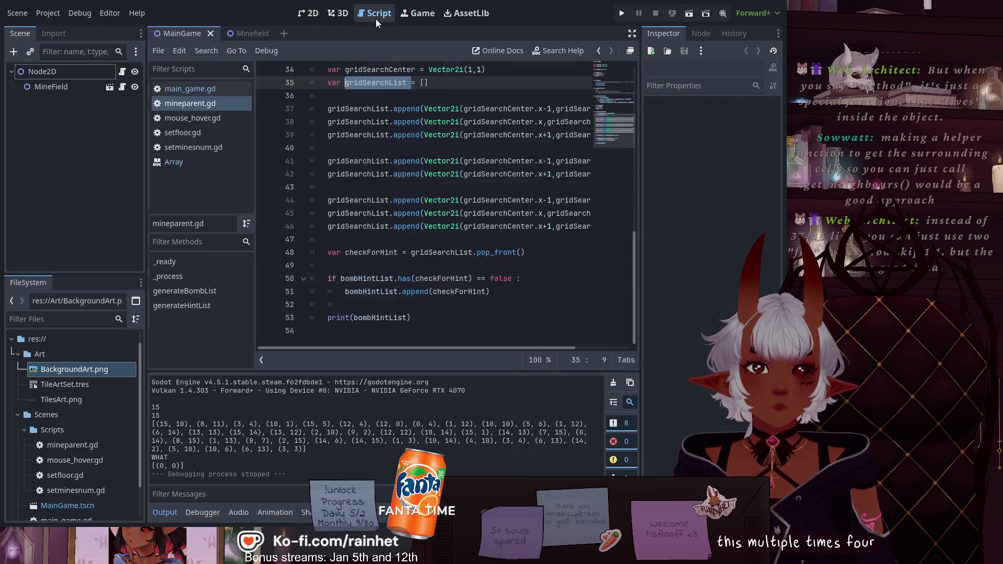
left_click(329, 270)
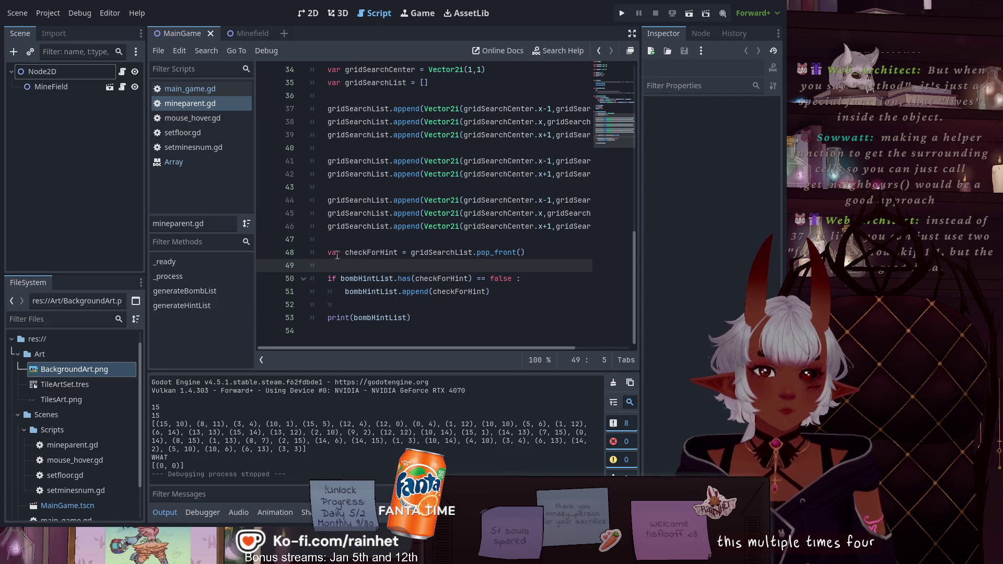
left_click(325, 242)
key("Return")
type("f")
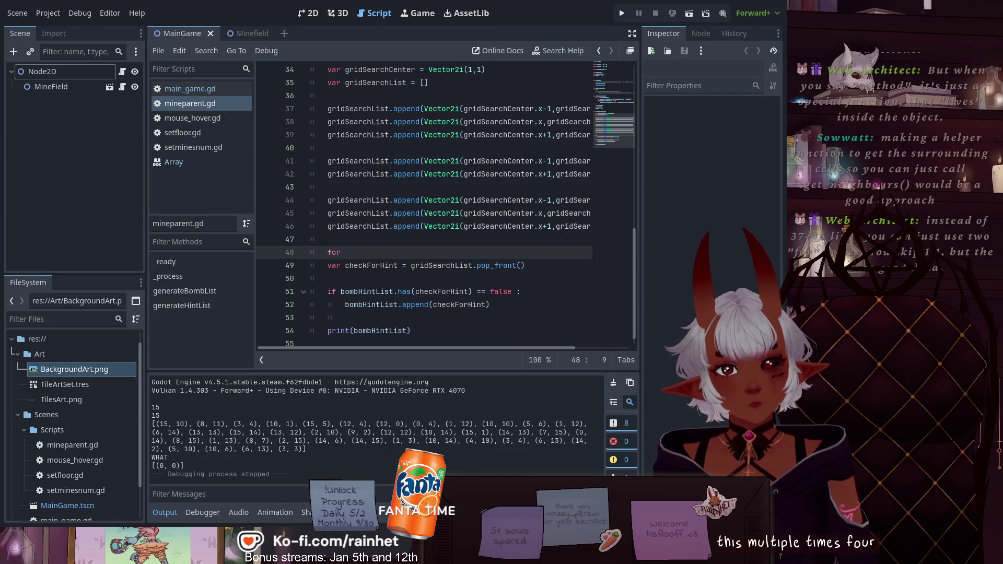
Start the line with 'for' and scroll through generateHintList to review the surrounding code
type("or")
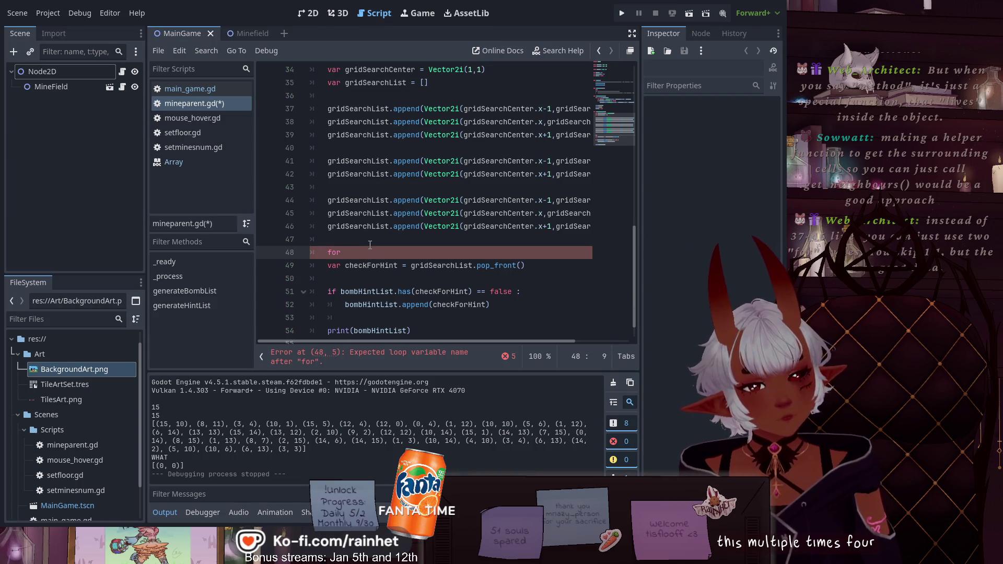
scroll(369, 246, "up", 7)
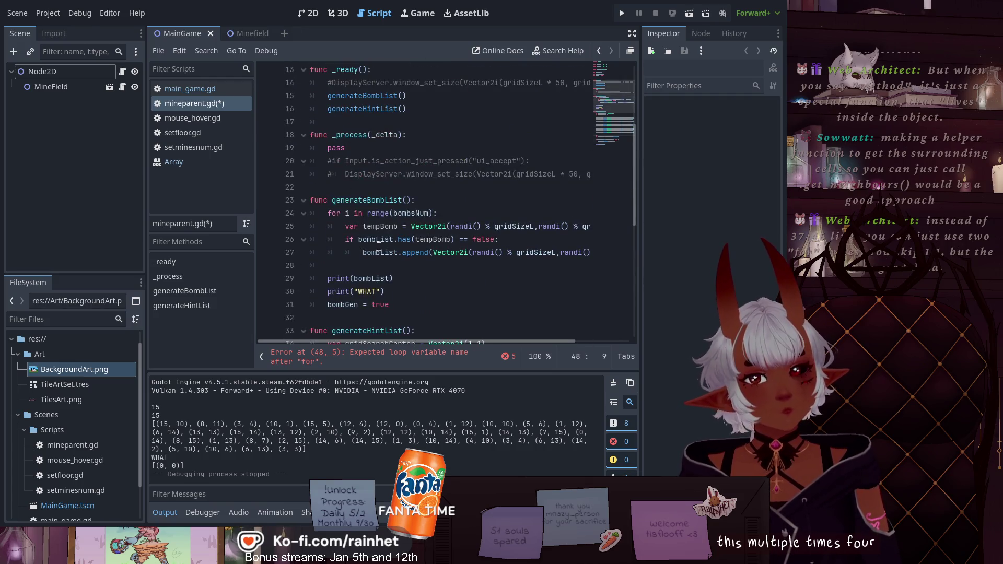
scroll(399, 242, "down", 7)
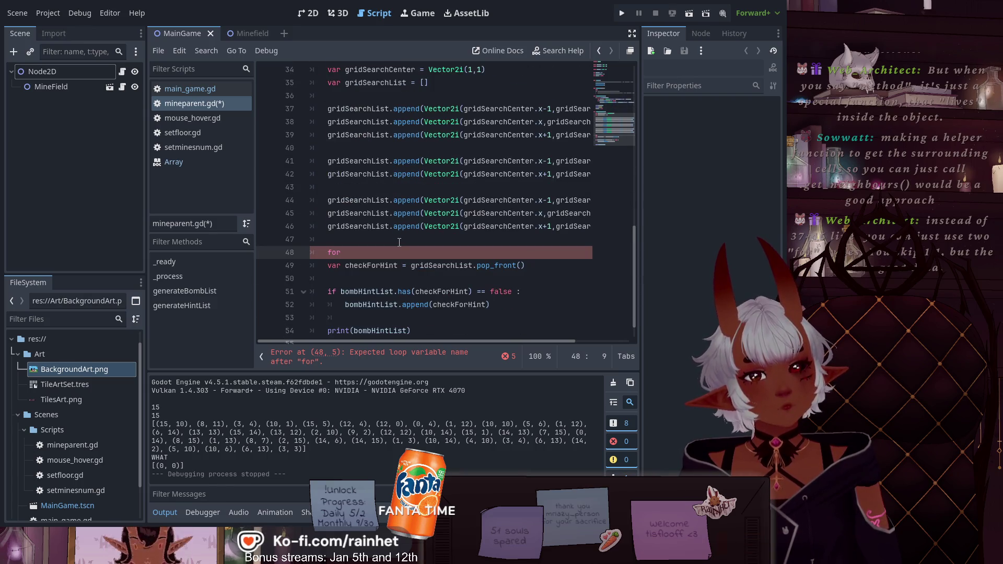
scroll(399, 243, "up", 10)
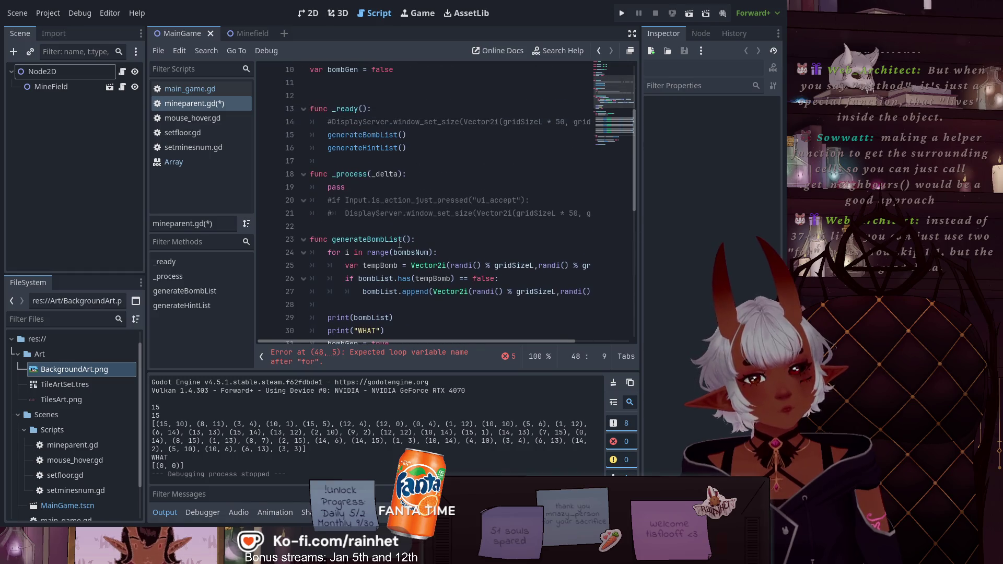
scroll(399, 244, "down", 4)
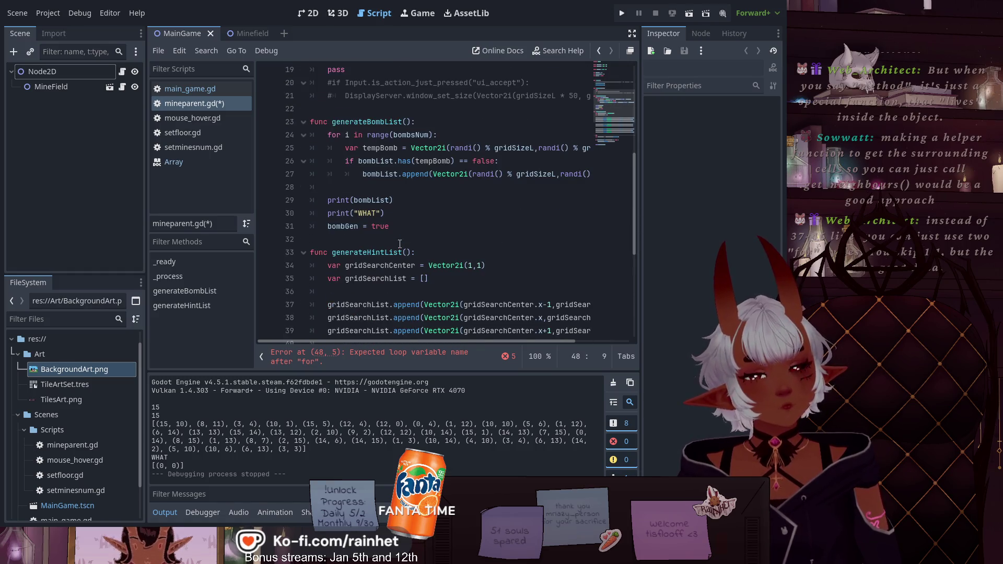
scroll(399, 244, "up", 1)
scroll(399, 244, "up", 3)
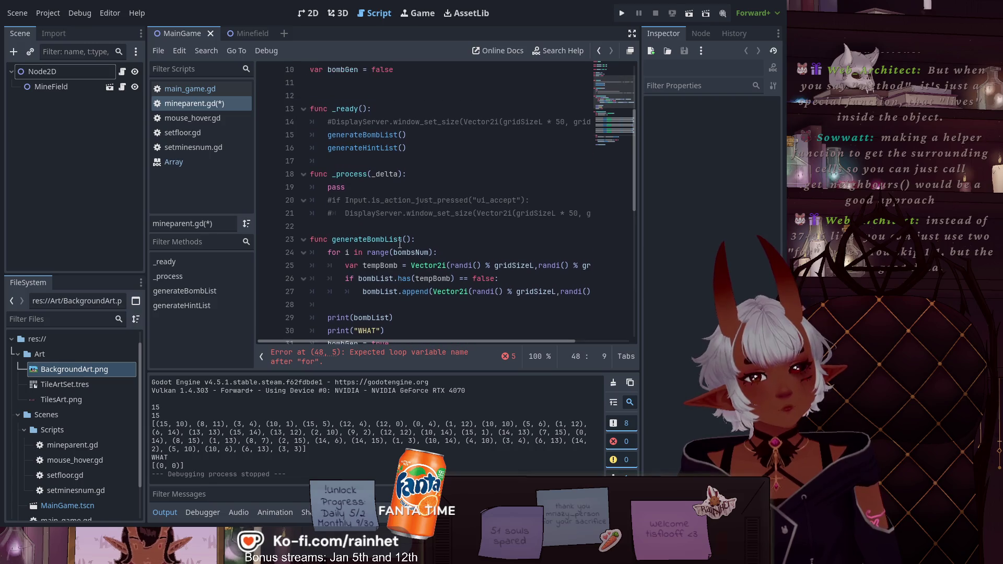
scroll(399, 244, "up", 2)
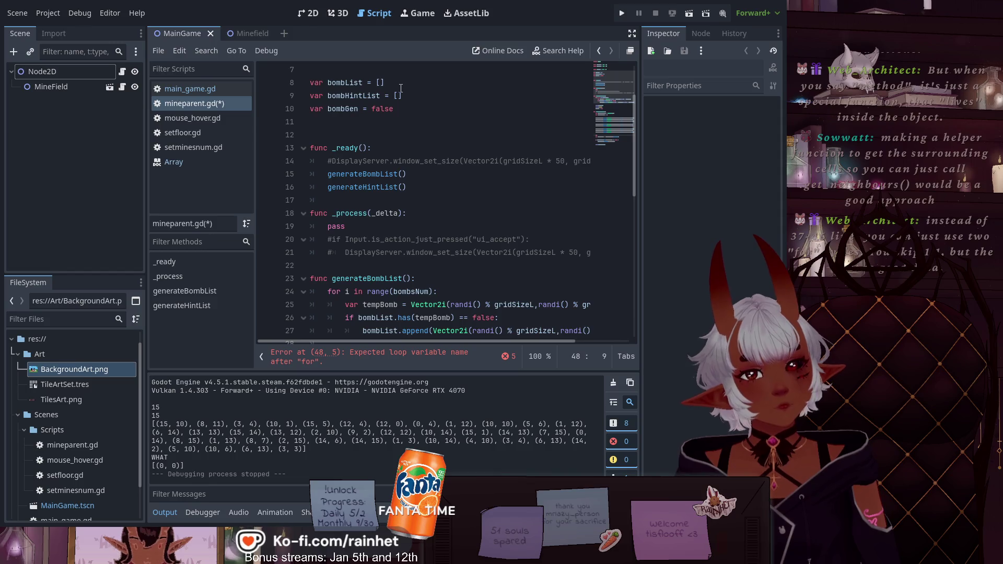
scroll(366, 136, "down", 10)
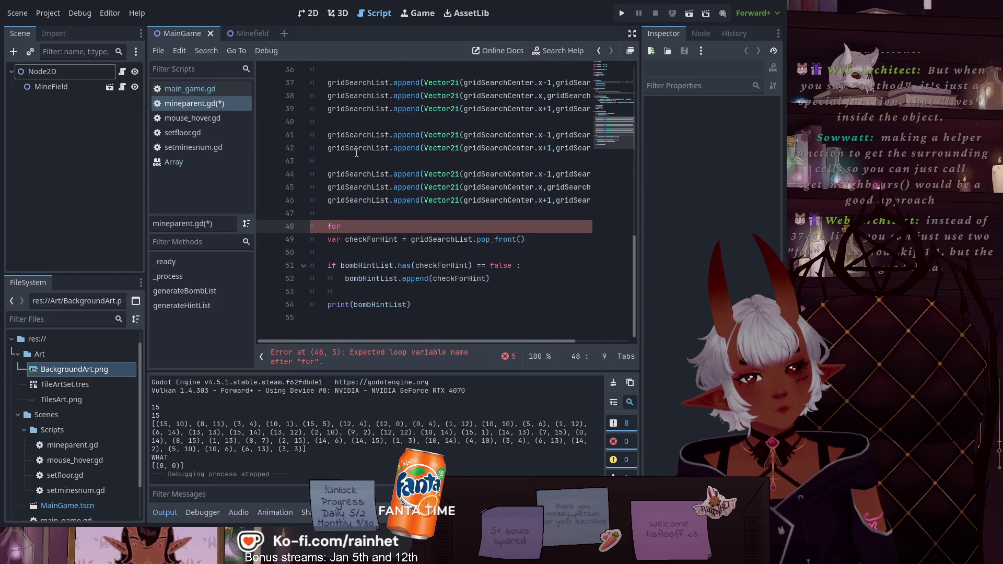
scroll(427, 179, "up", 3)
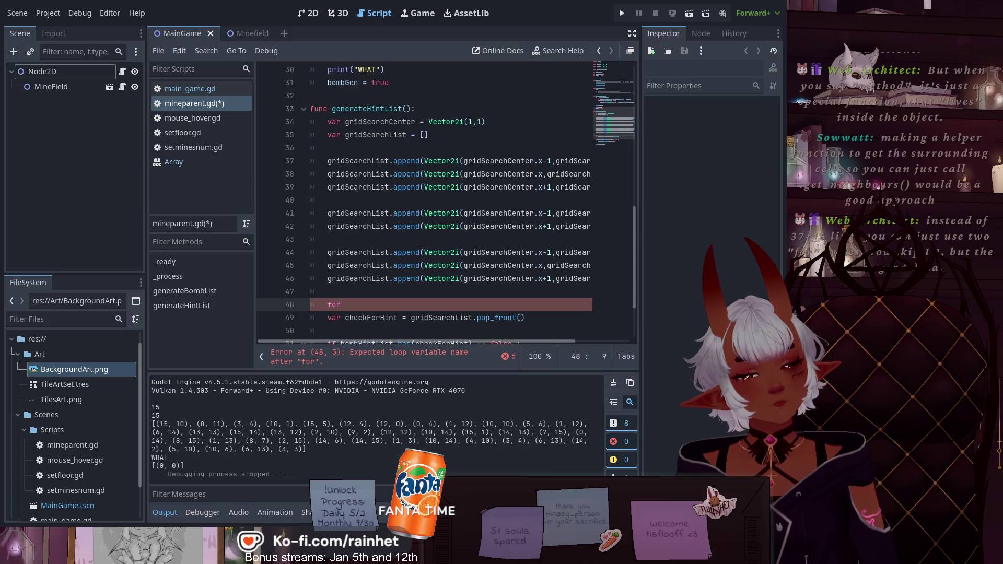
scroll(369, 270, "down", 1)
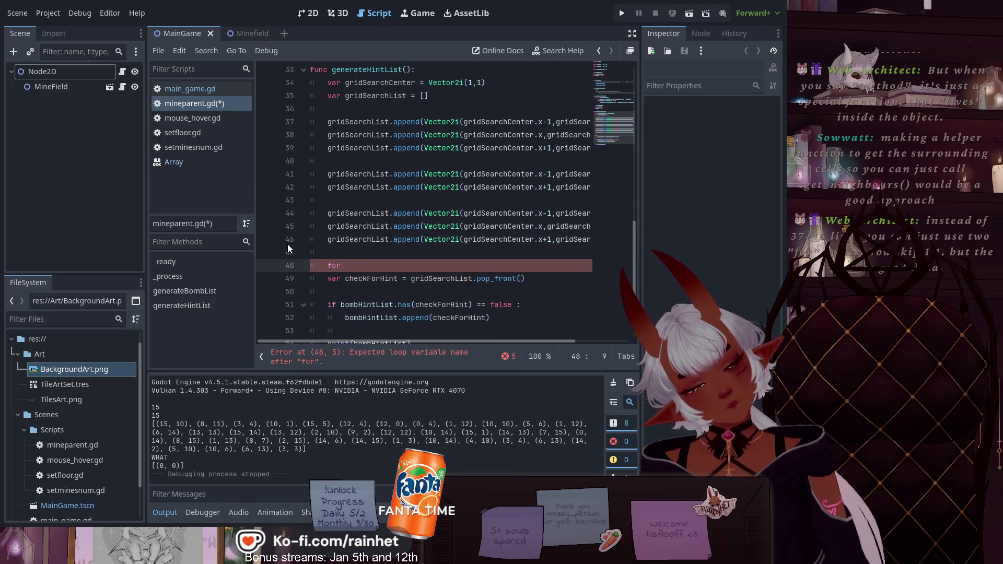
Complete the header as 'for i in gridSearchList:' and indent the checkForHint and if lines into the loop
type("i")
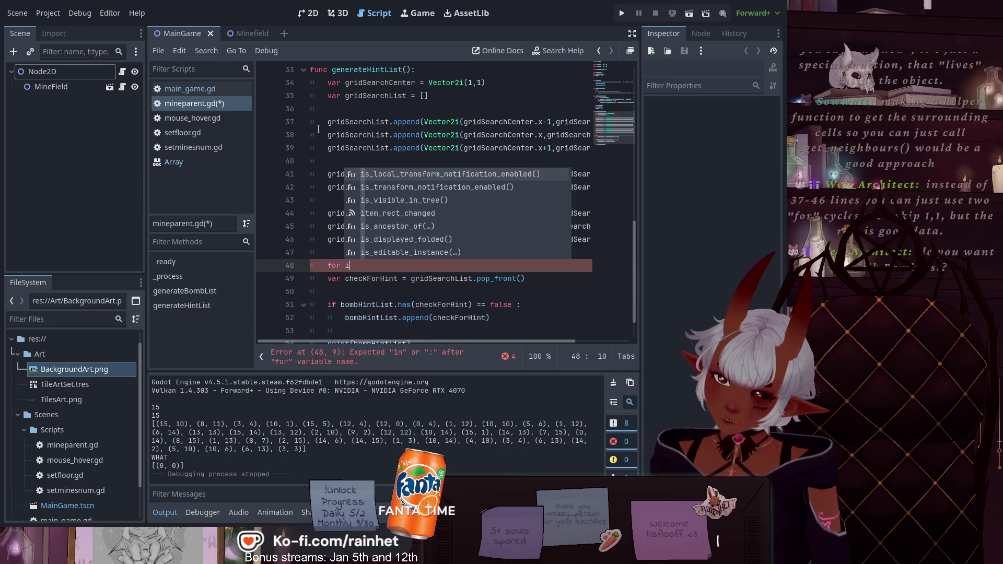
type(" in ")
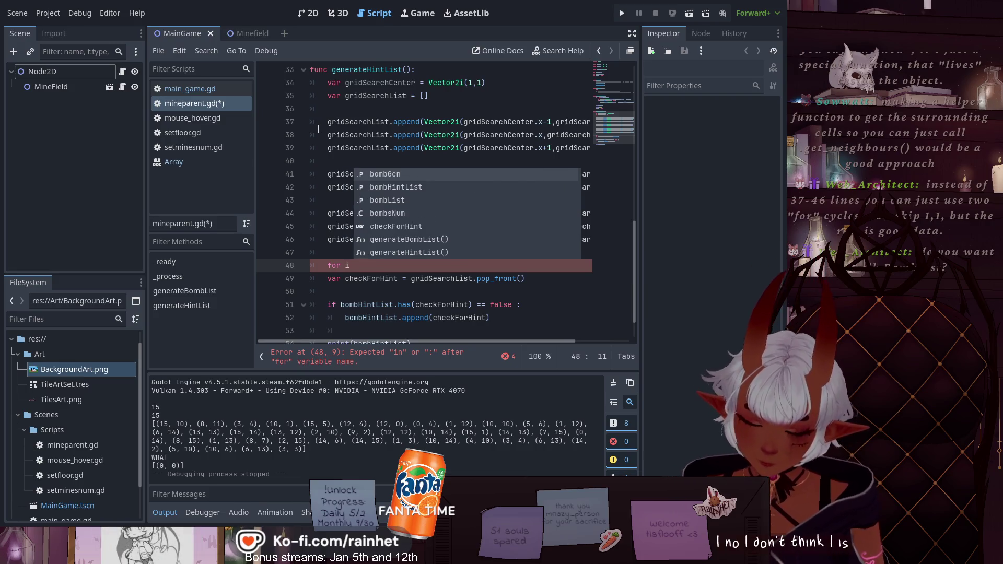
type("grid")
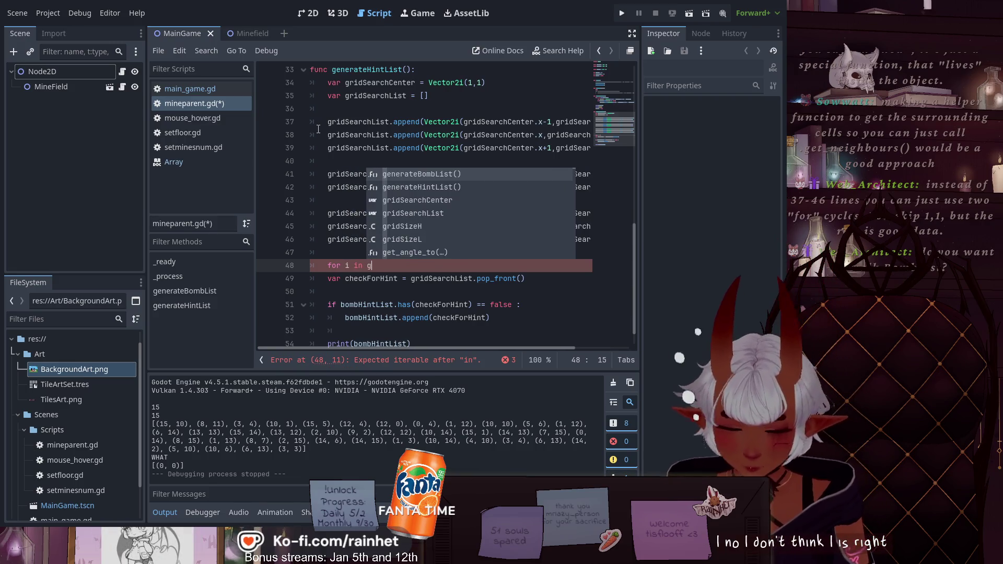
key("Down")
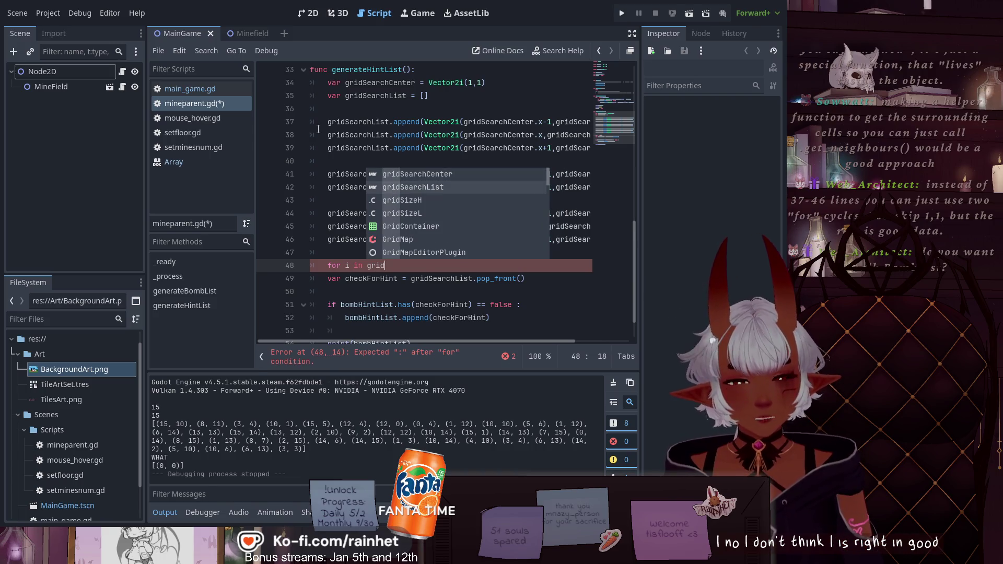
key("Return")
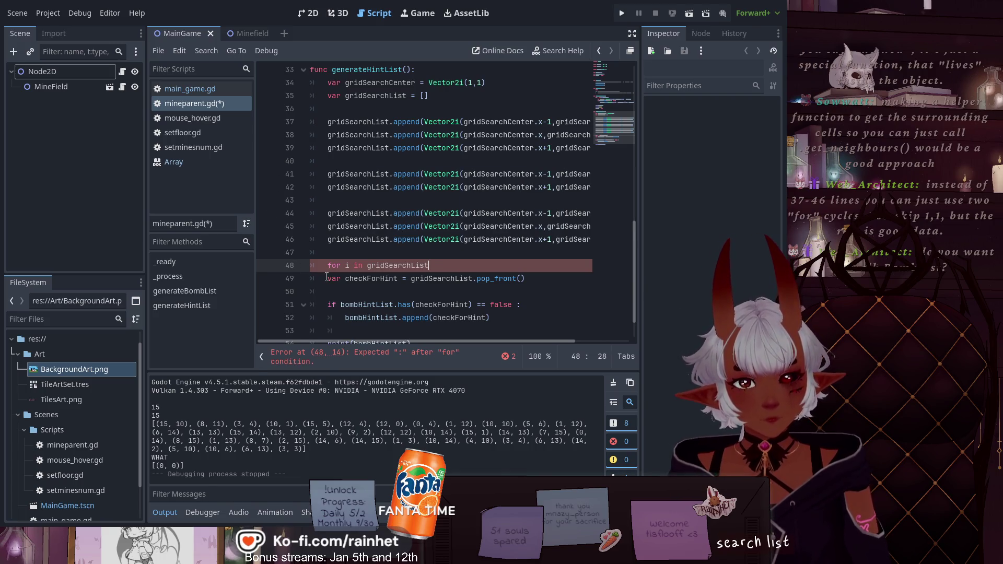
left_click(327, 279)
key("Tab")
scroll(327, 279, "down", 1)
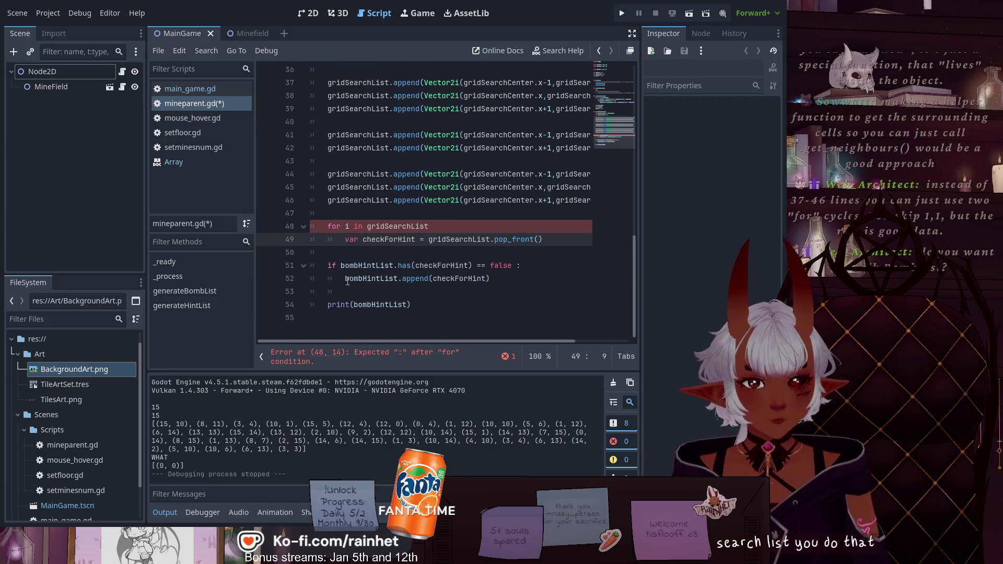
left_click(328, 266)
key("shift+Down")
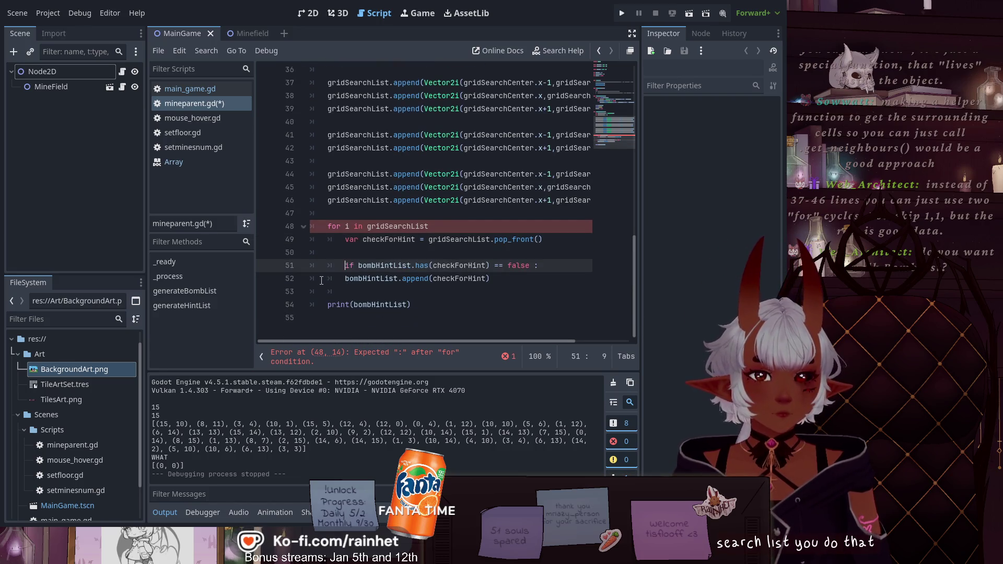
key("Tab")
left_click(497, 320)
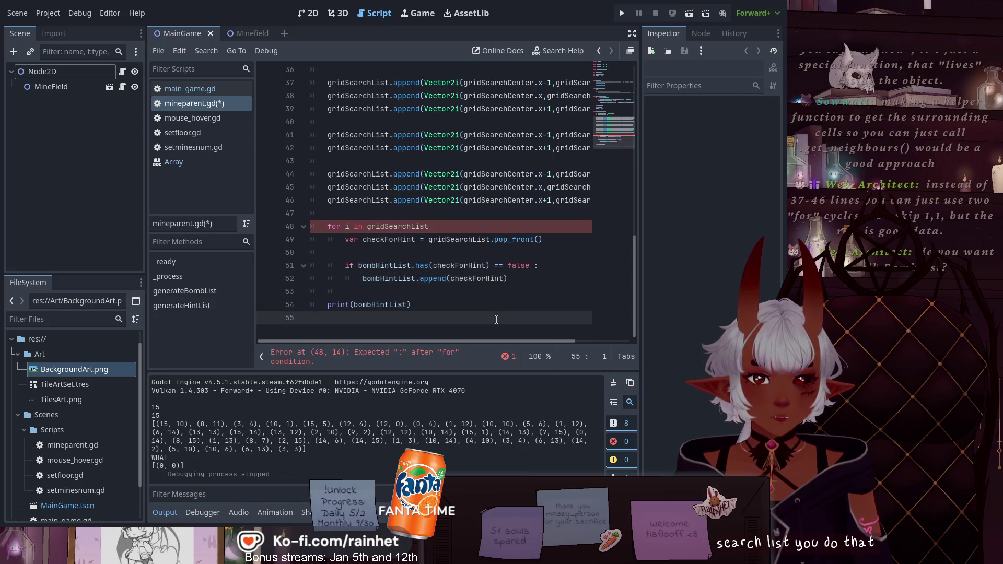
left_click(461, 230)
type(":")
Delete the empty line 50 inside the loop
scroll(458, 223, "up", 1)
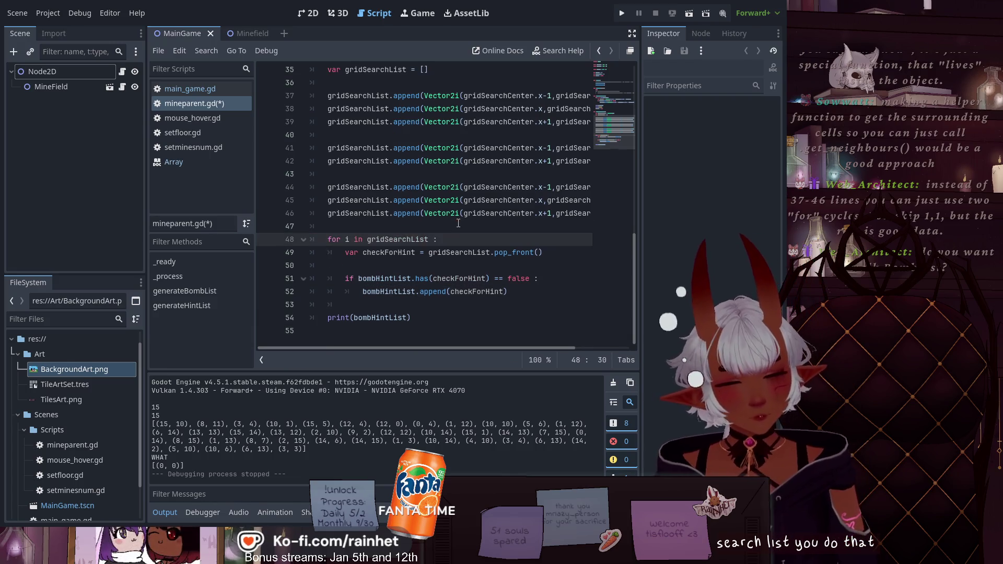
left_click(438, 279)
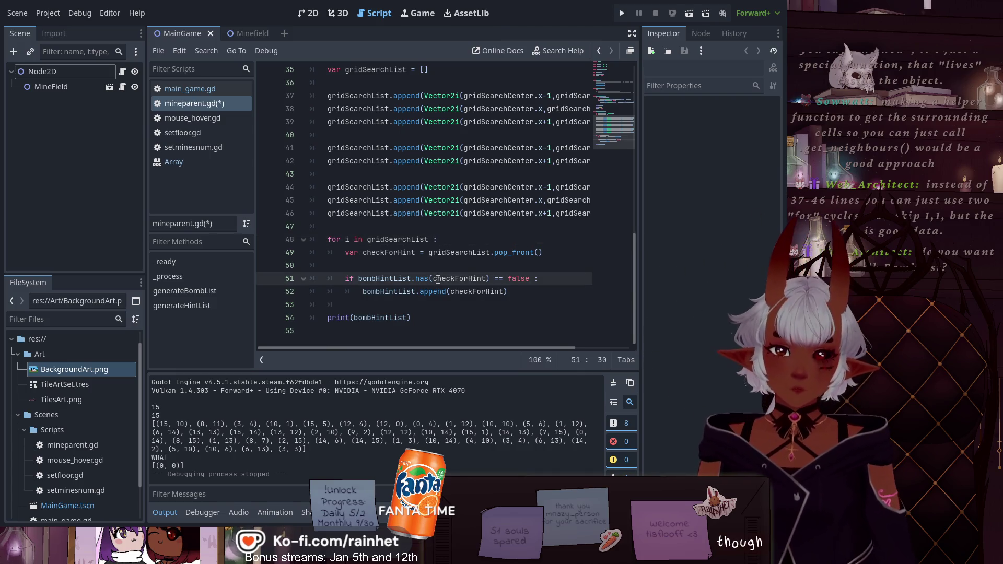
scroll(415, 126, "up", 1)
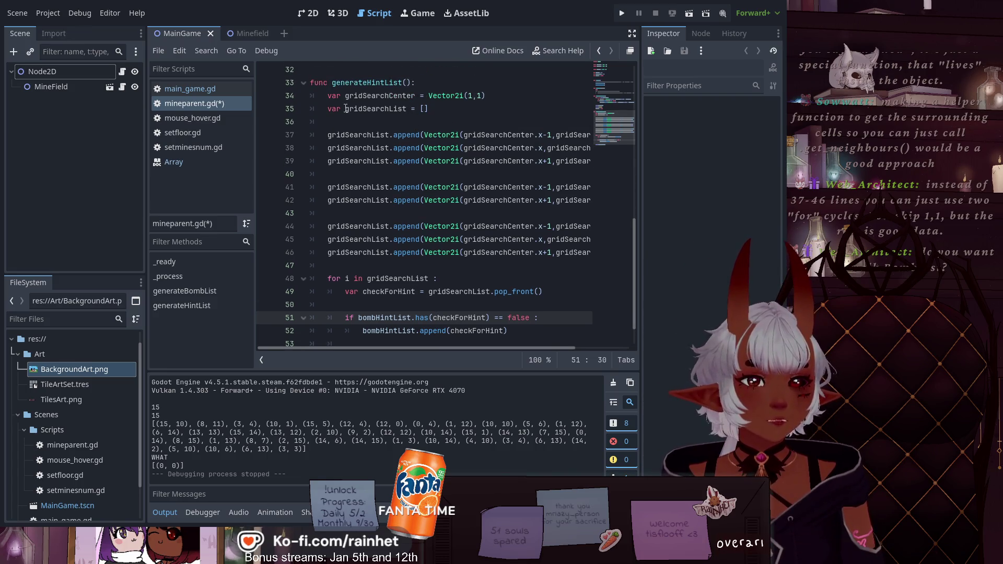
scroll(388, 287, "down", 1)
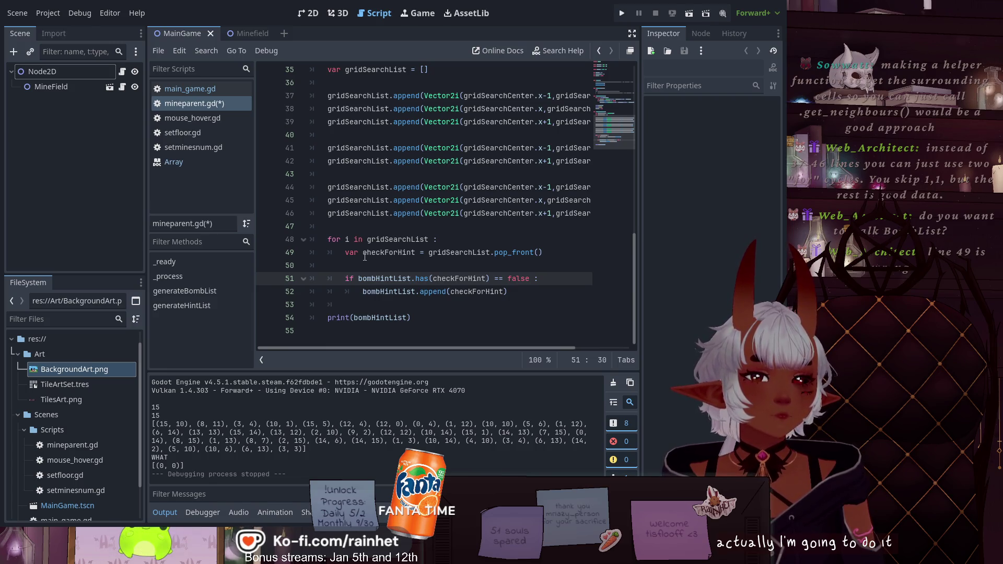
left_click(334, 265)
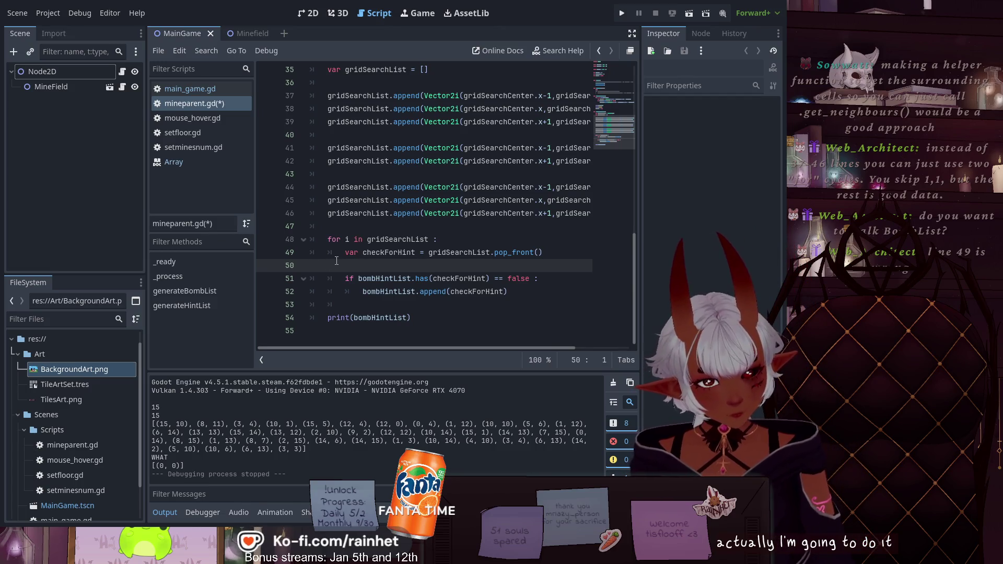
key("BackSpace")
key("BackSpace")
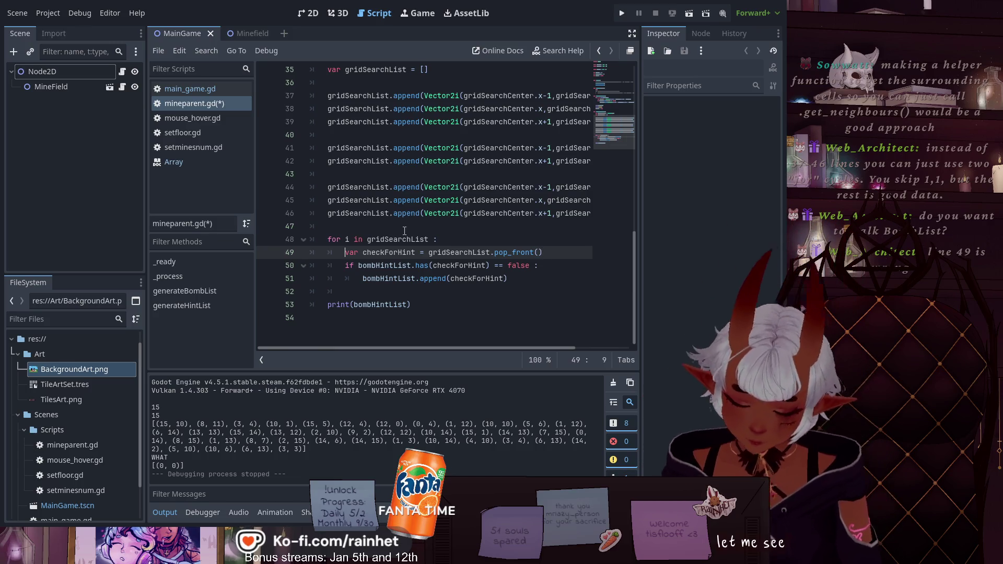
Comment out the pop_front line and rename the loop variable i to pHints
key("ctrl+k")
key("Up")
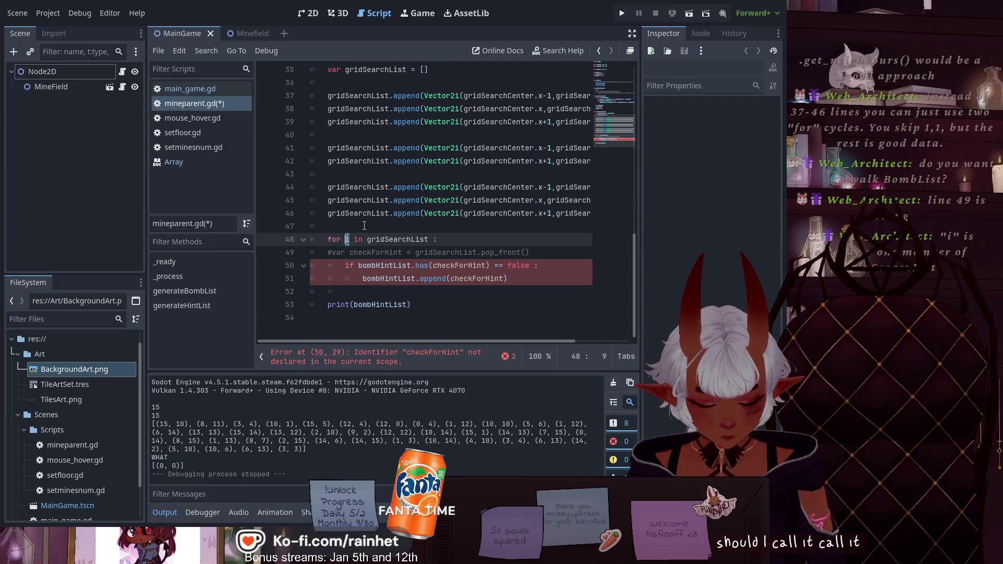
type("hints")
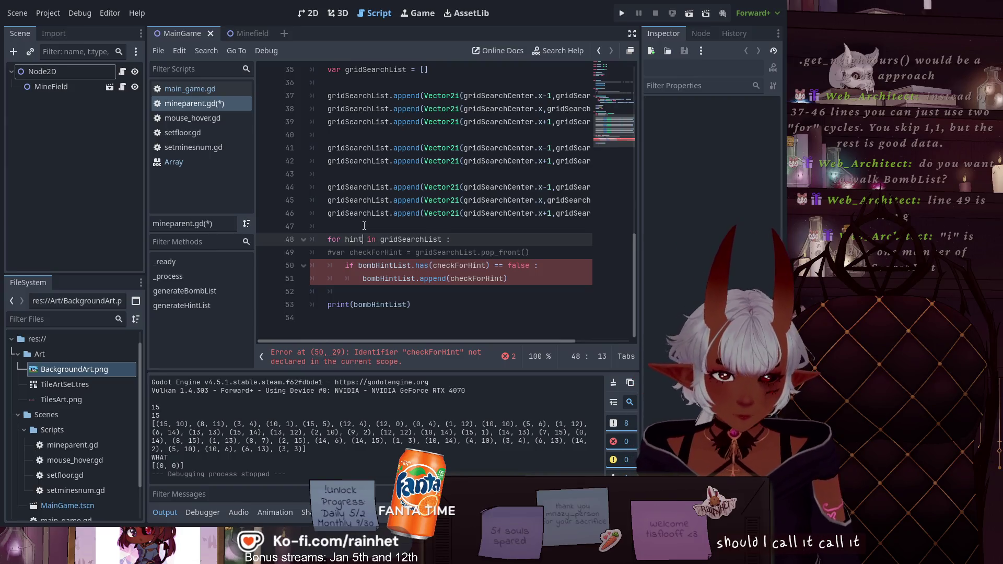
key("Left")
key("Left")
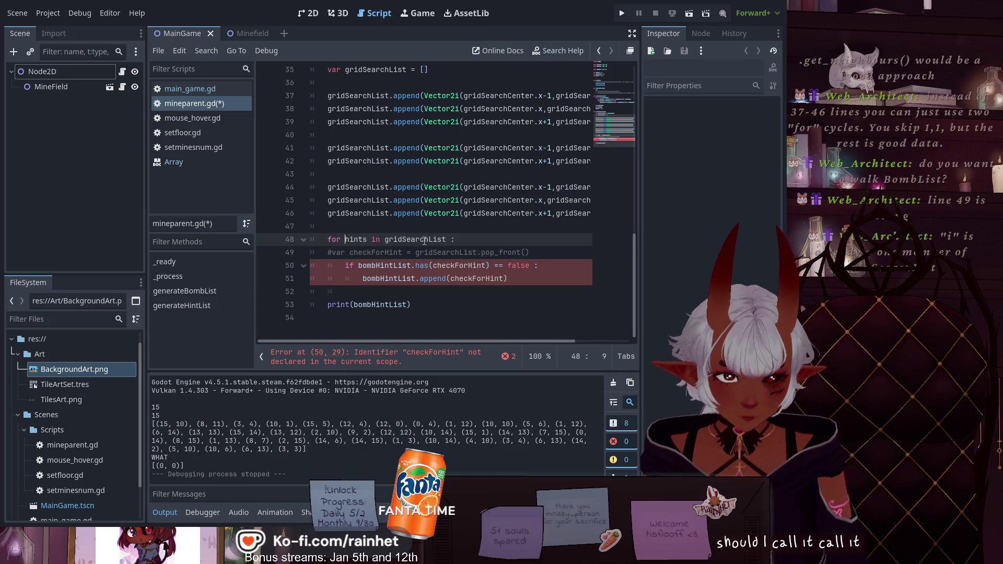
type("pH")
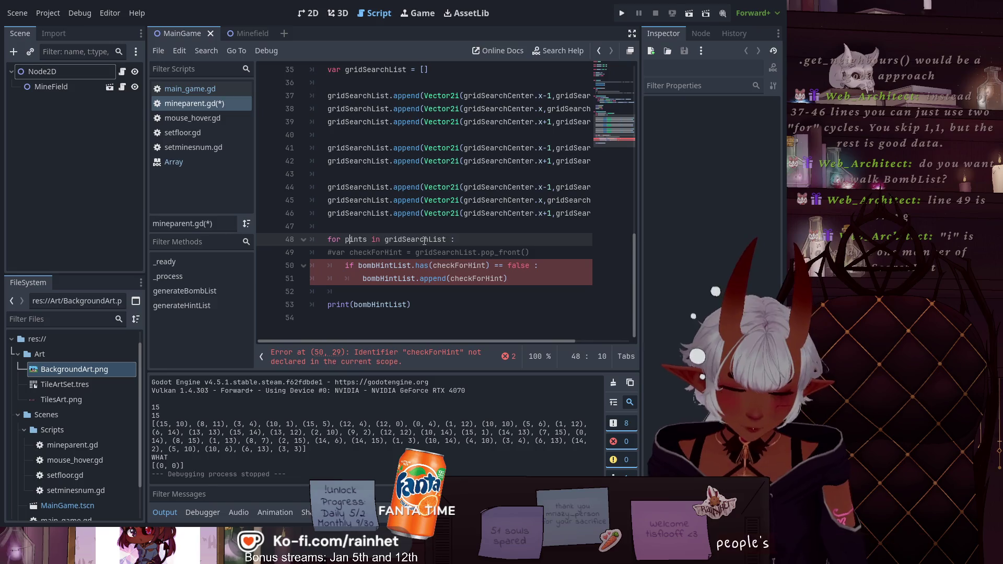
key("Delete")
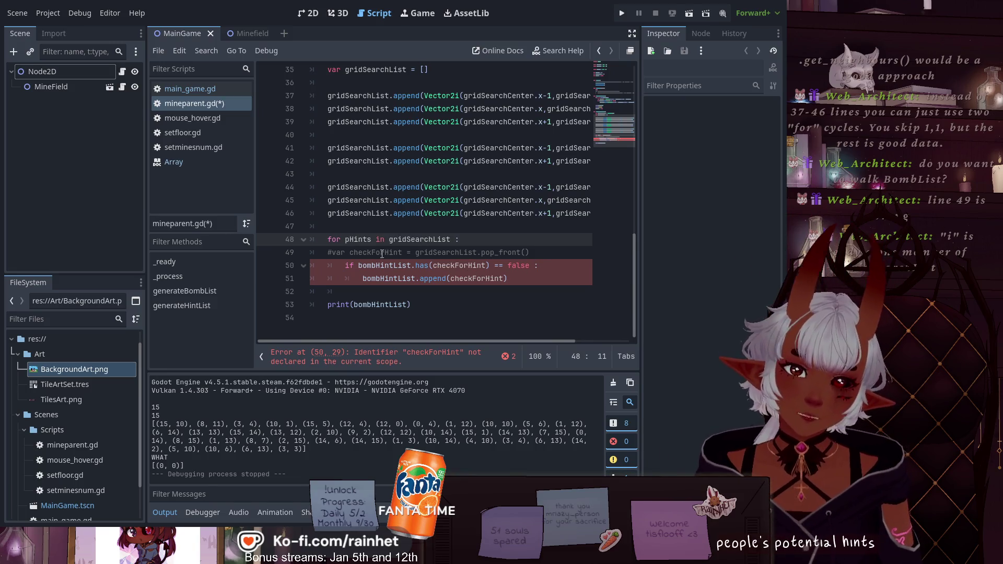
Replace checkForHint with pHints in both the has() check and the append call
left_click(365, 261)
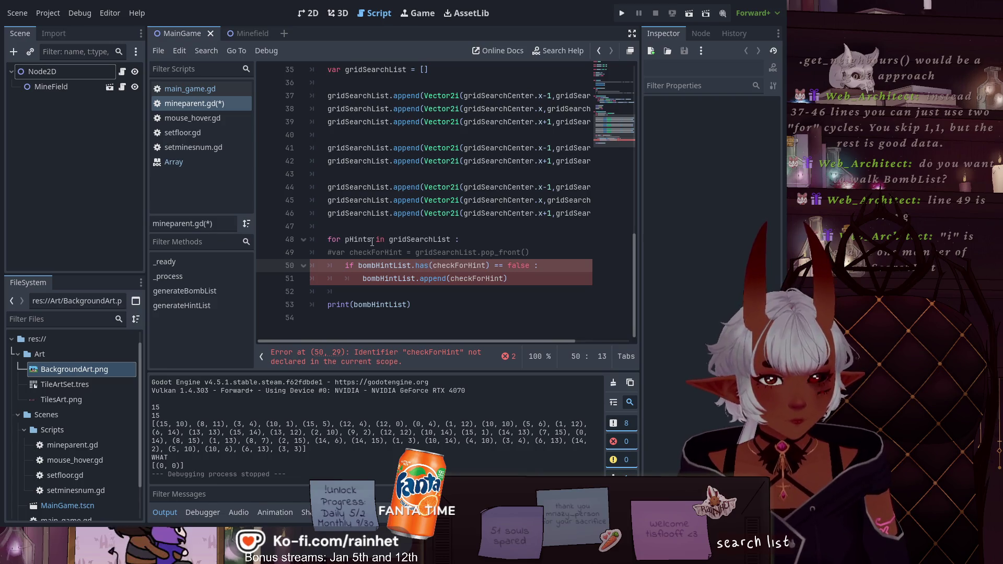
left_click_drag(372, 240, 345, 239)
key("ctrl+c")
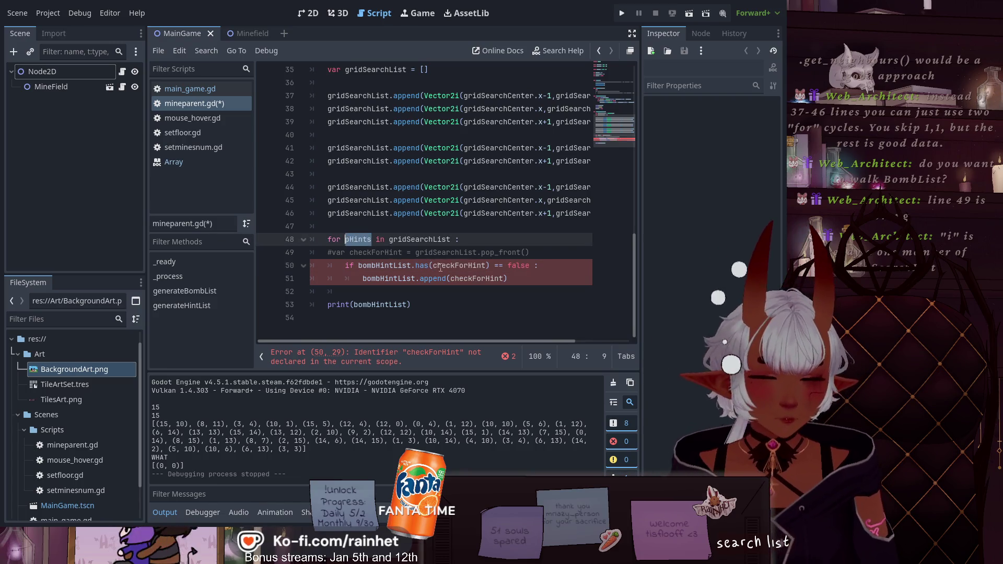
double_click(435, 267)
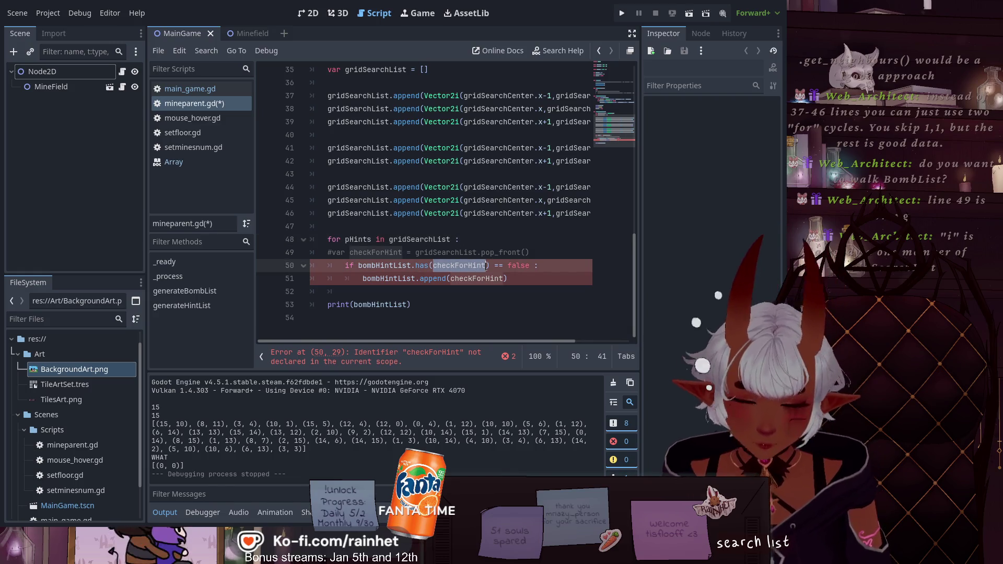
key("ctrl+v")
double_click(498, 278)
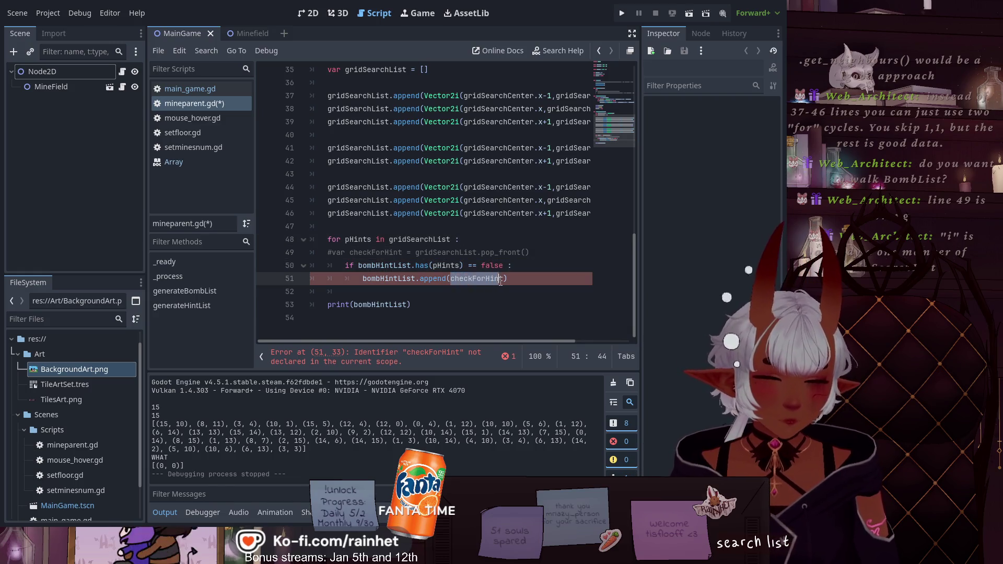
key("ctrl+v")
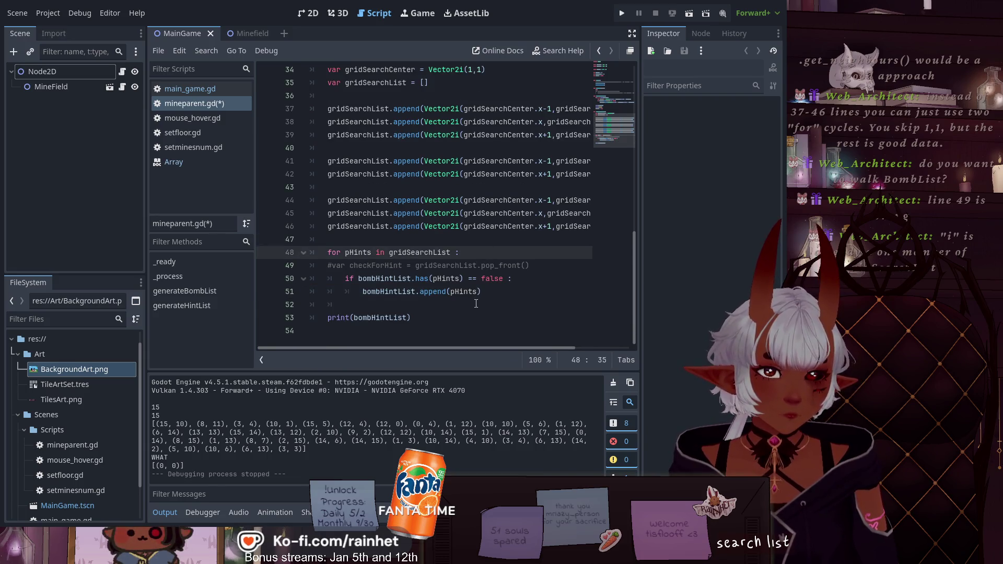
left_click(475, 304)
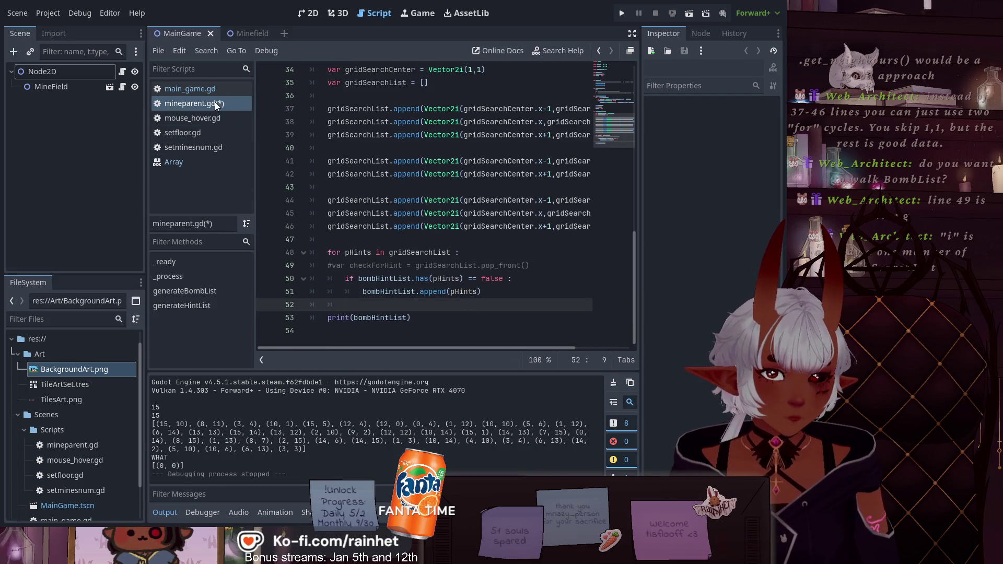
key("F5")
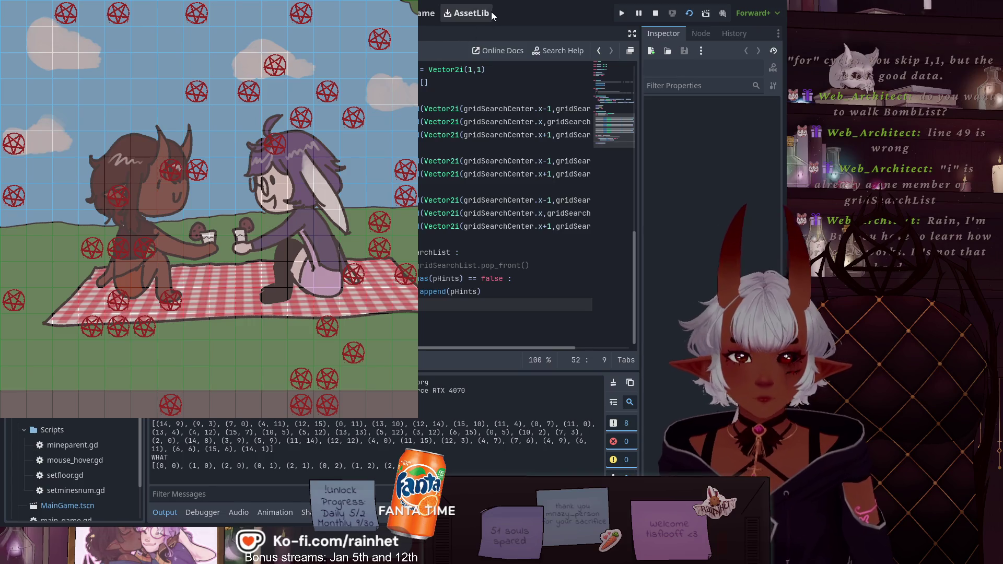
Stop the test run once the hint list around (1,1) prints, and return to mineparent.gd
key("F8")
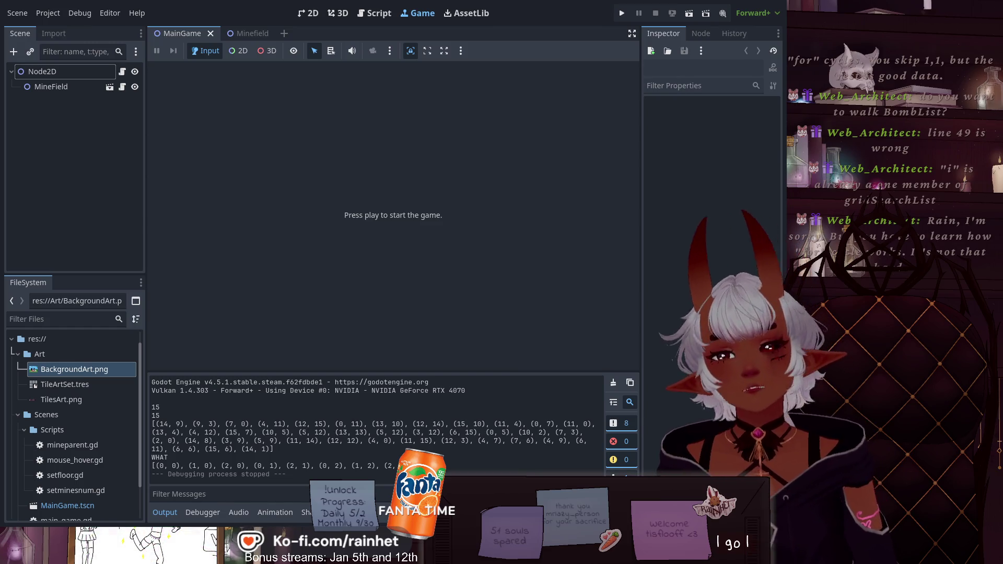
left_click(388, 42)
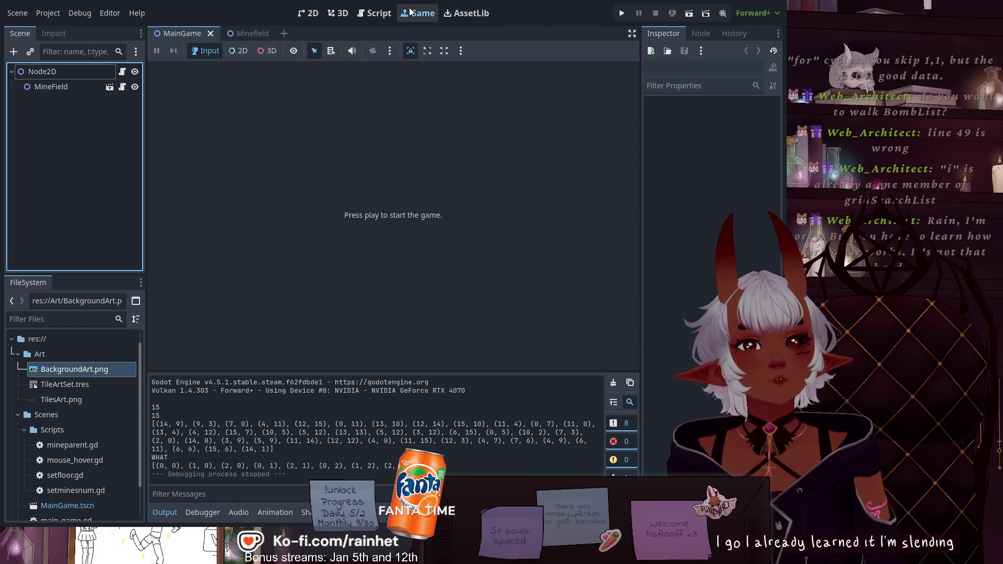
left_click(375, 15)
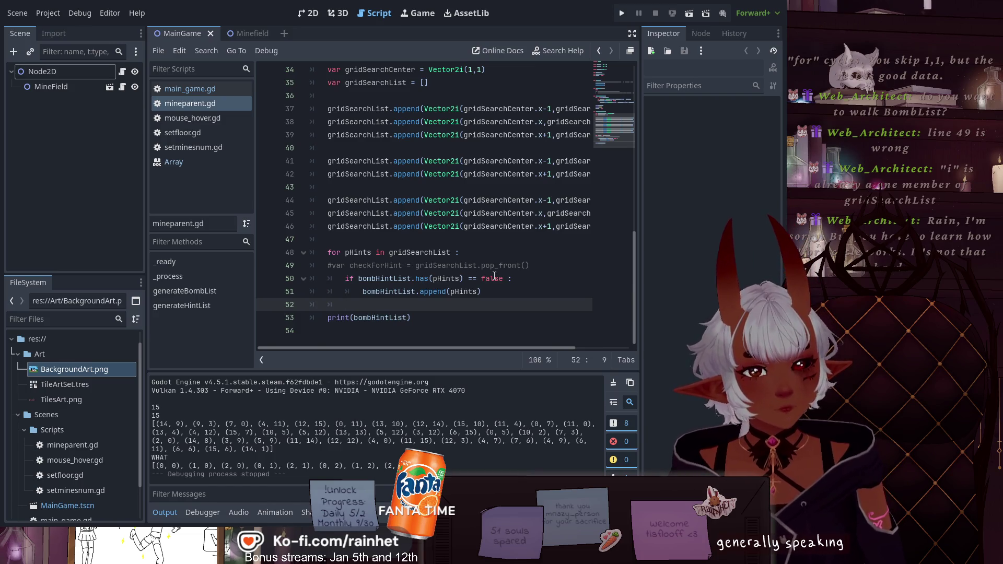
scroll(528, 281, "up", 1)
scroll(528, 281, "up", 1)
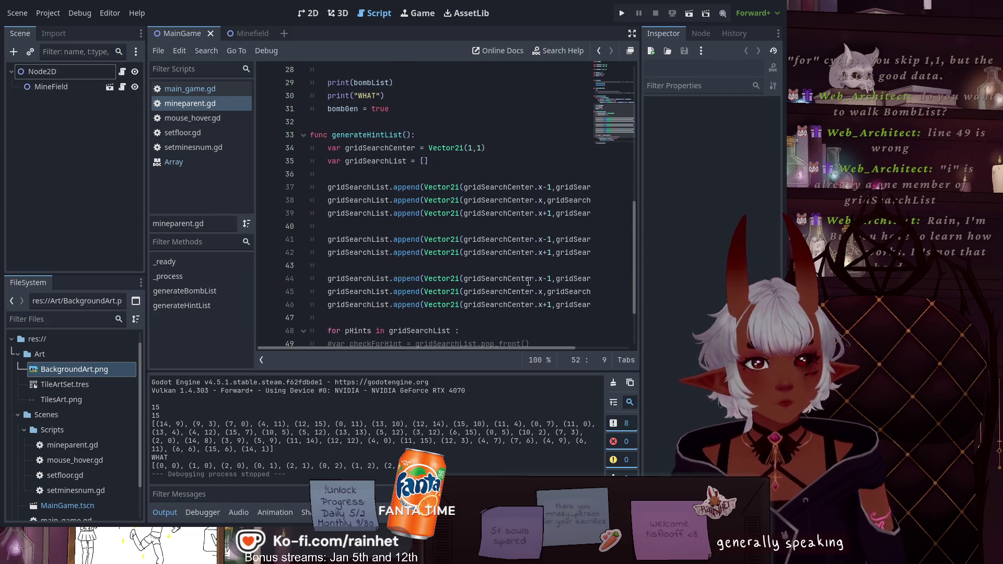
scroll(528, 281, "down", 1)
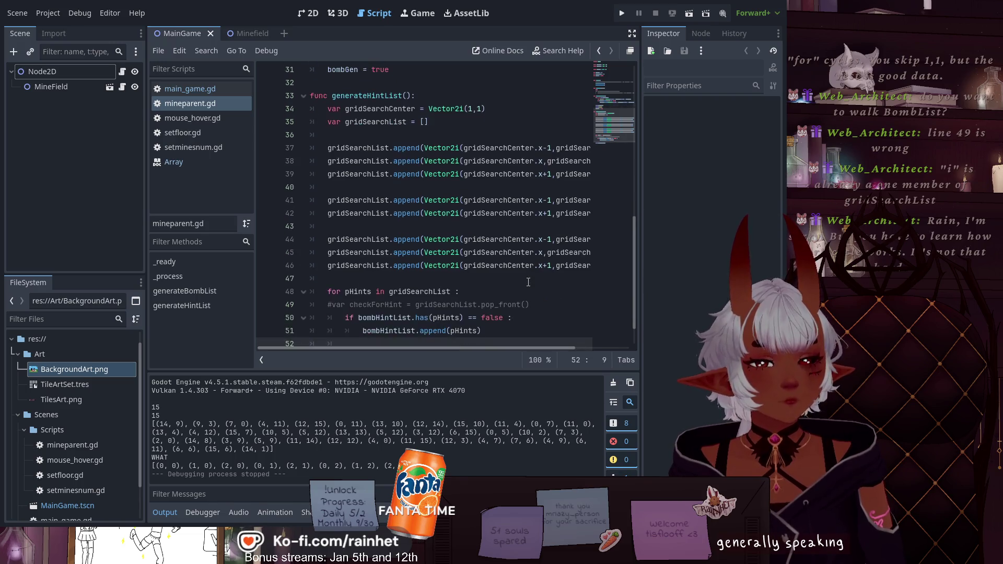
scroll(528, 282, "down", 1)
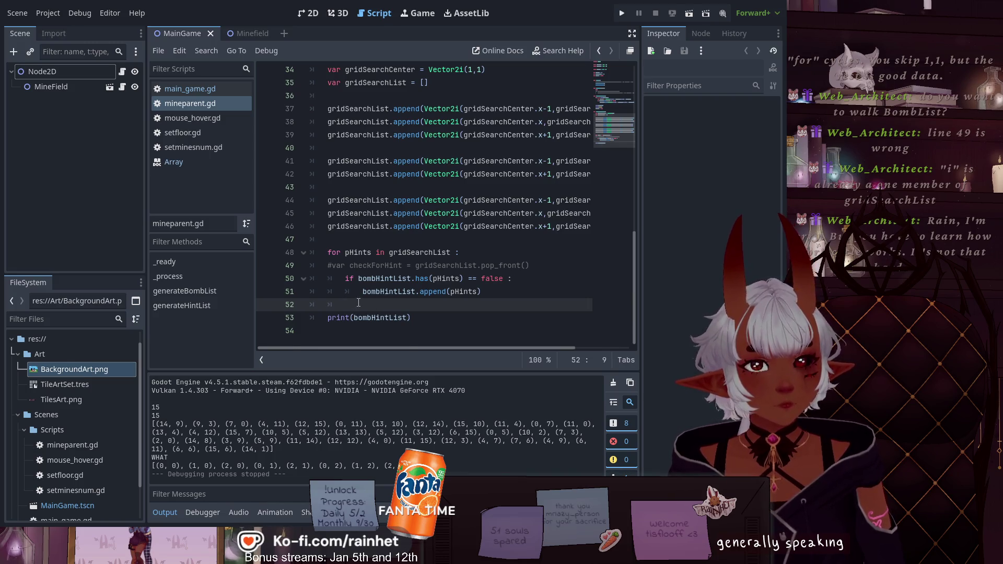
scroll(360, 306, "up", 6)
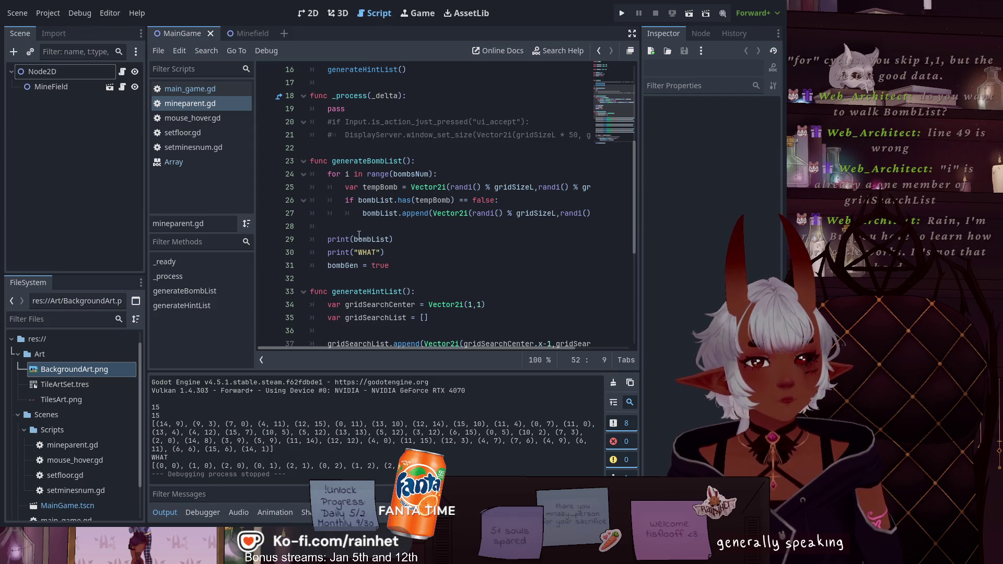
scroll(359, 235, "up", 3)
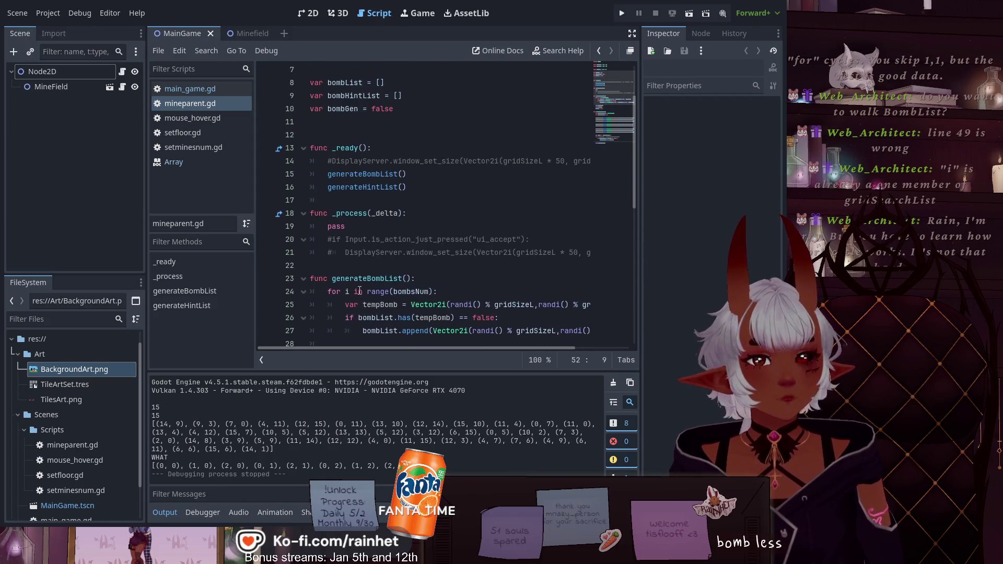
scroll(359, 290, "down", 9)
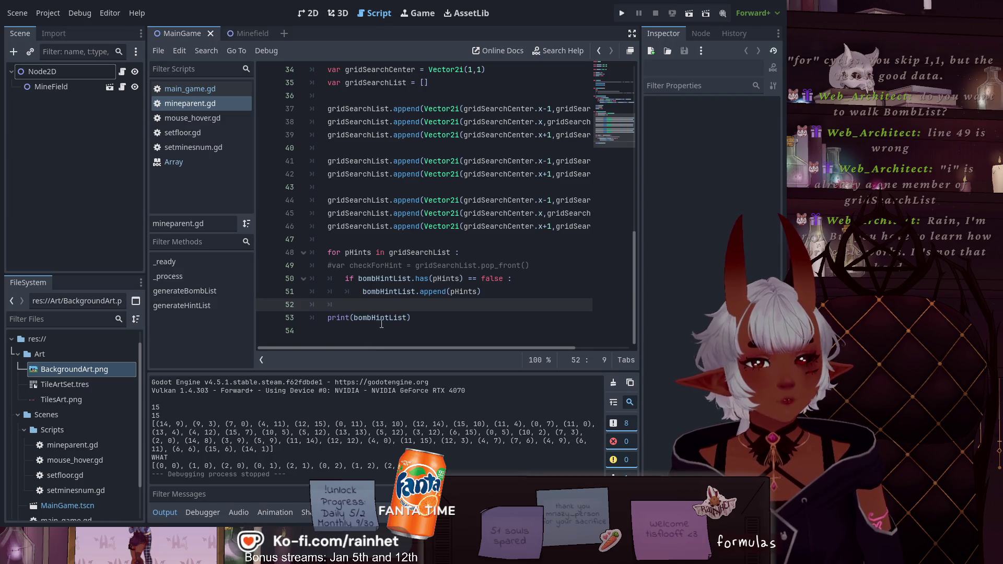
scroll(372, 316, "up", 8)
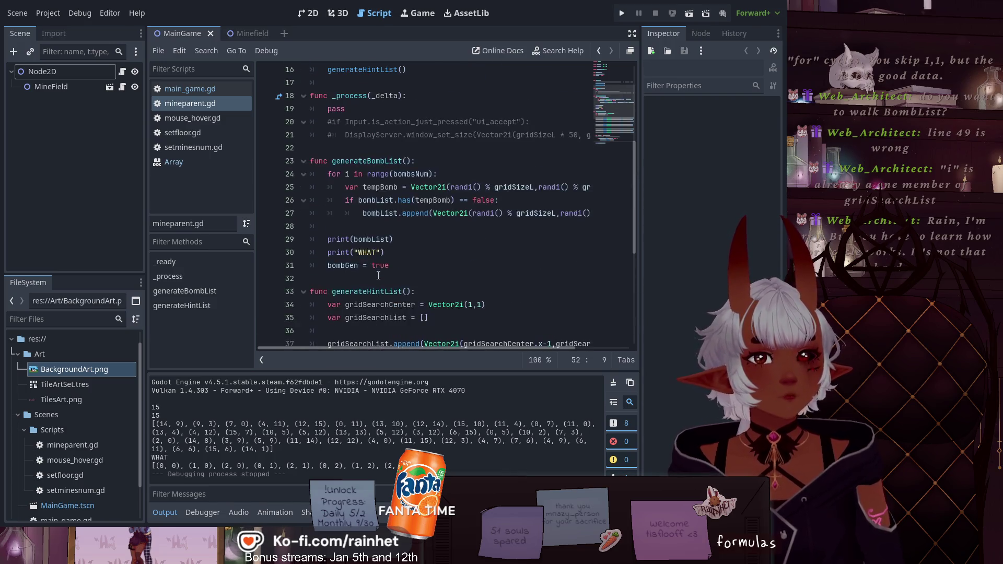
scroll(378, 275, "up", 3)
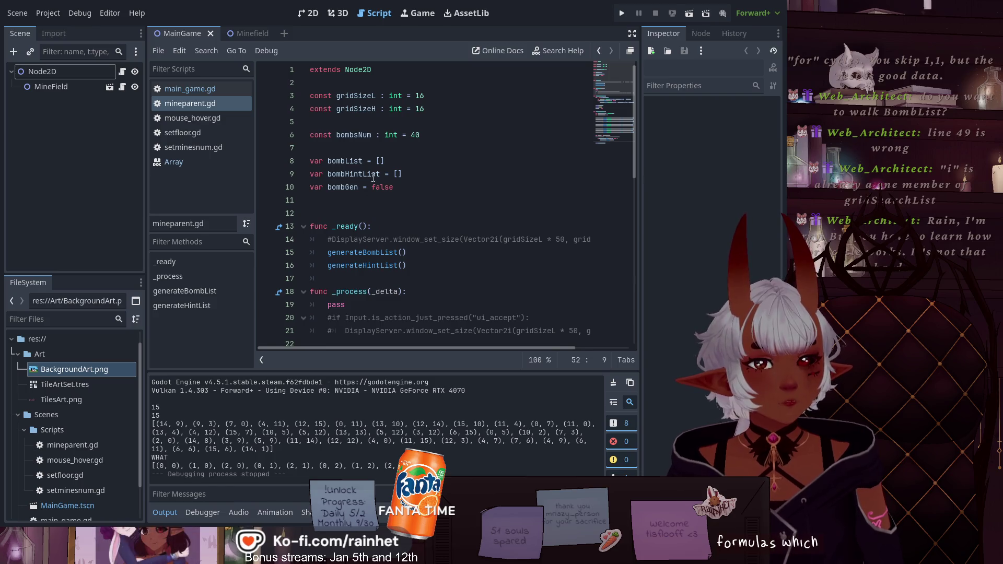
scroll(384, 183, "down", 11)
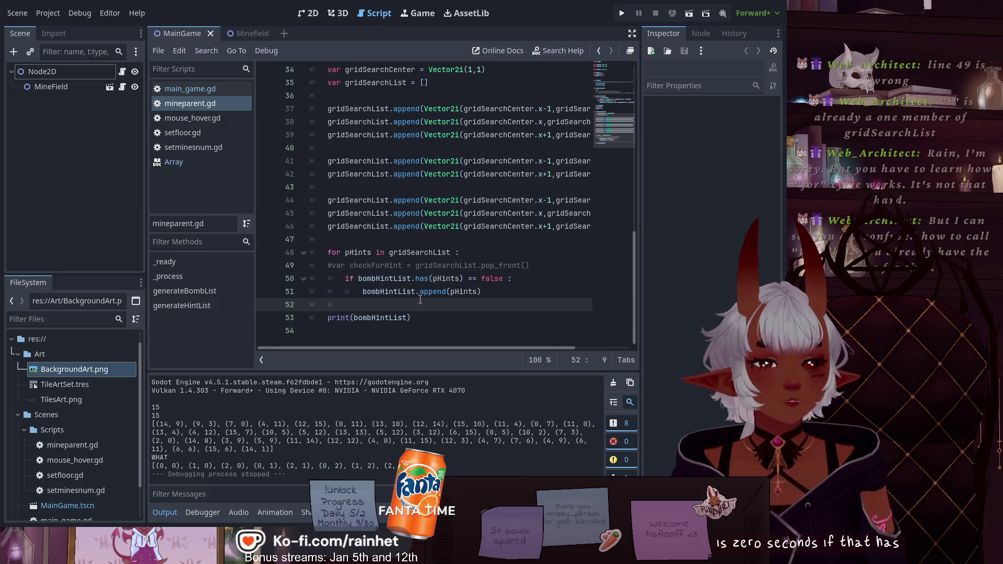
Open a line above the hint check and write 'if bombList.has(pHints)' via autocomplete
left_click(345, 278)
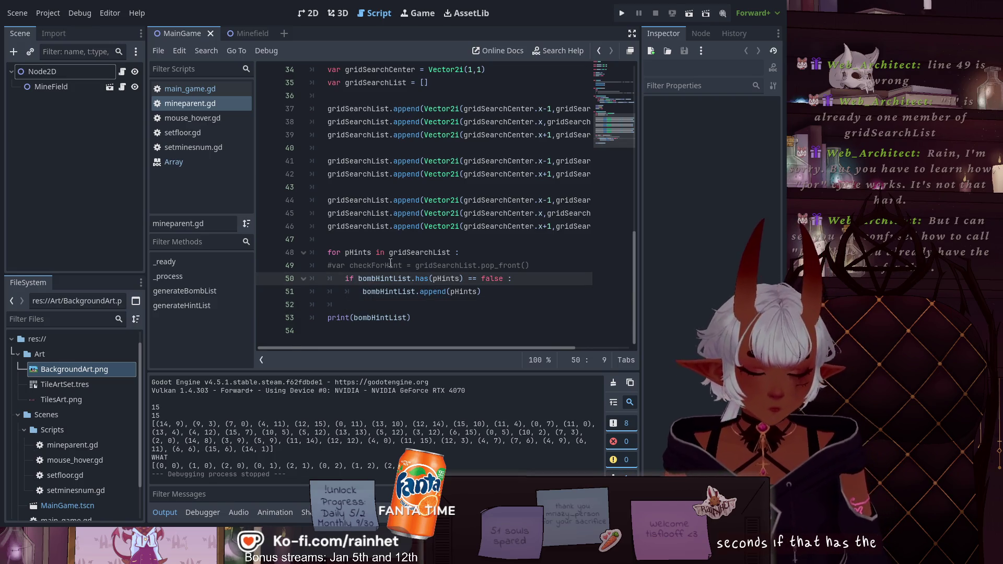
key("Return")
key("Up")
type("if")
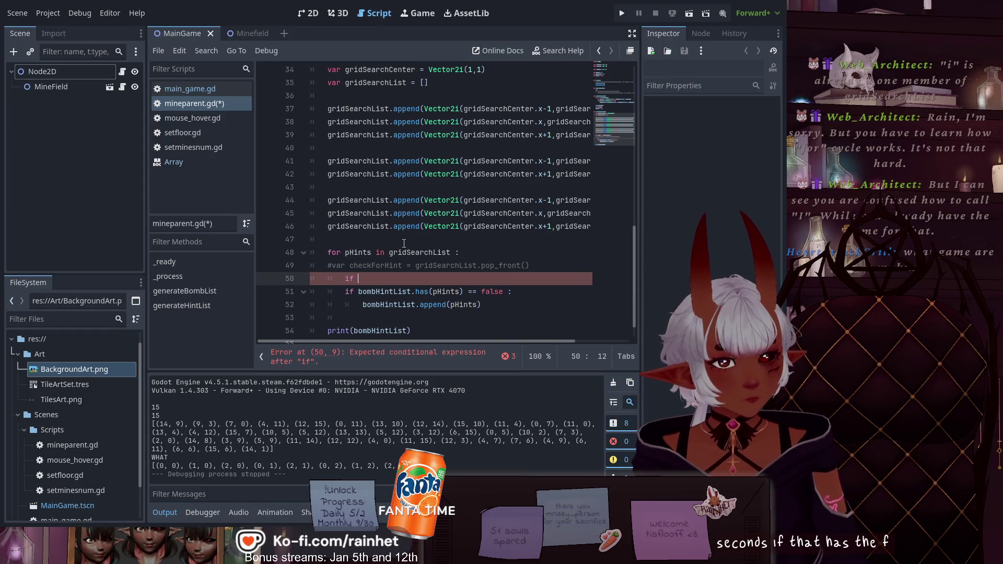
type("bomb")
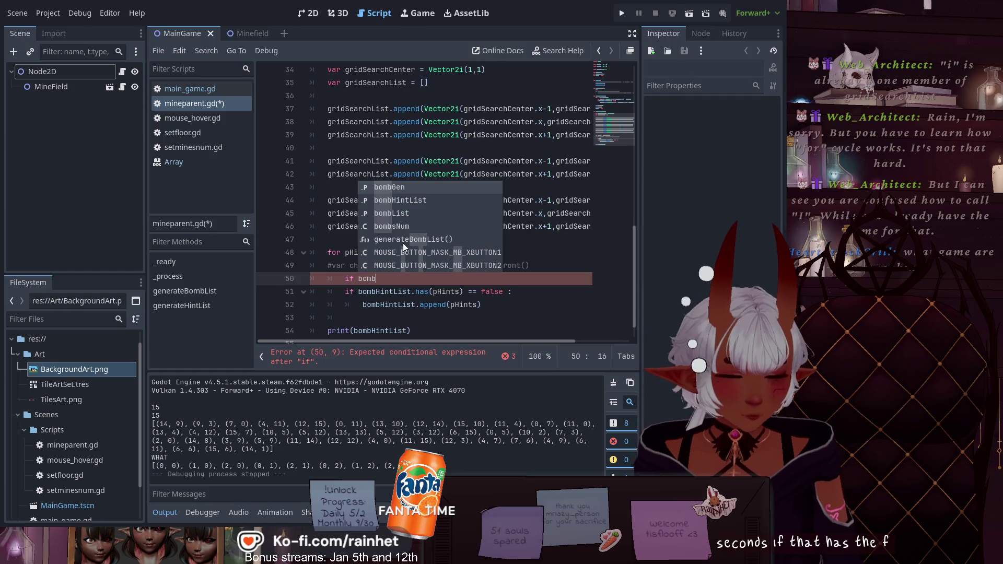
key("Down")
key("Down")
key("Return")
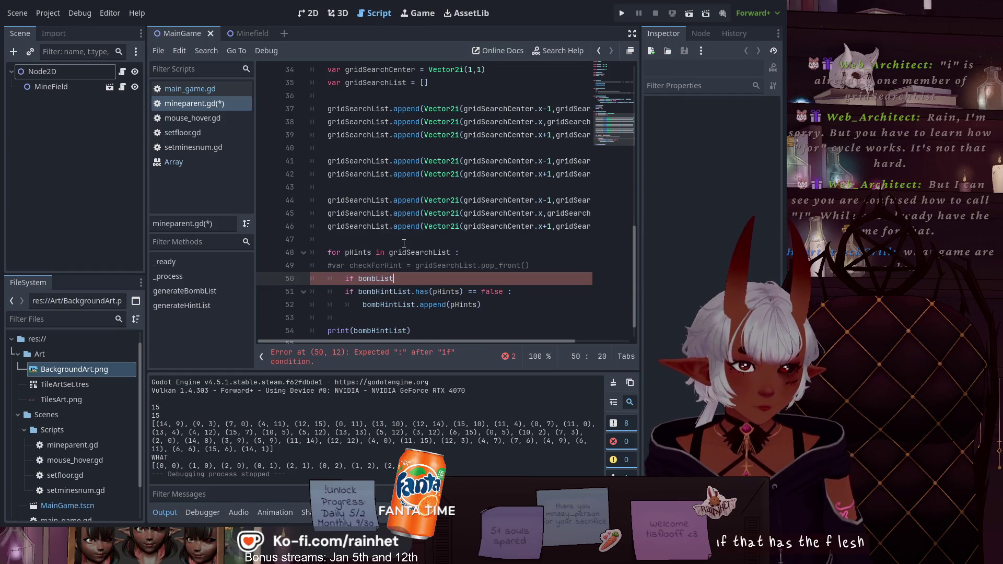
type(".ha")
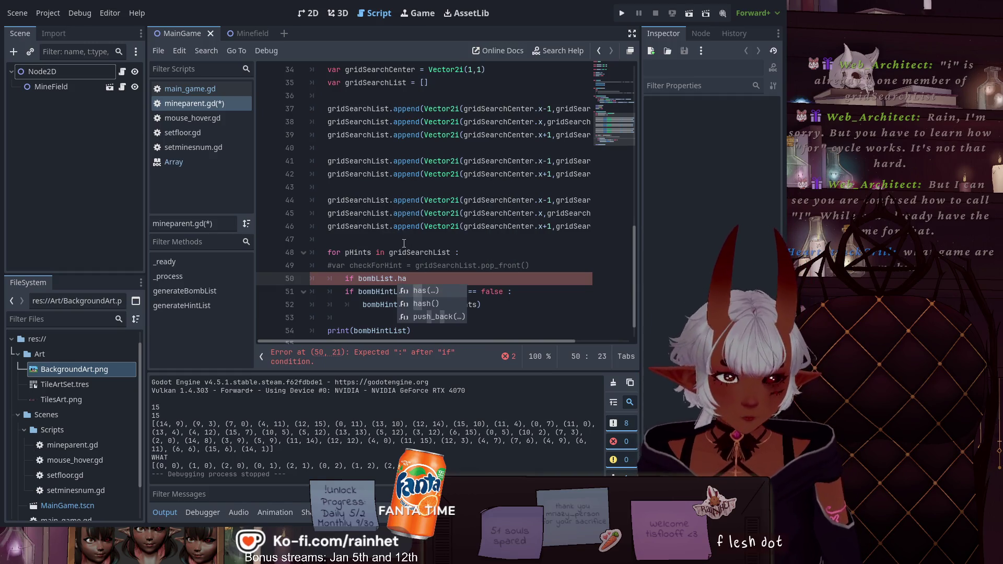
type("s")
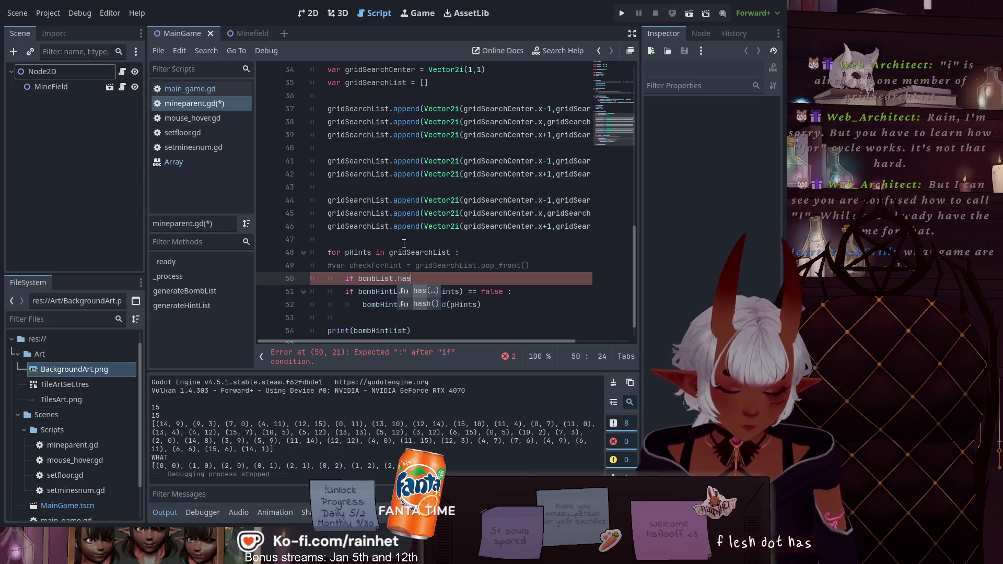
key("Return")
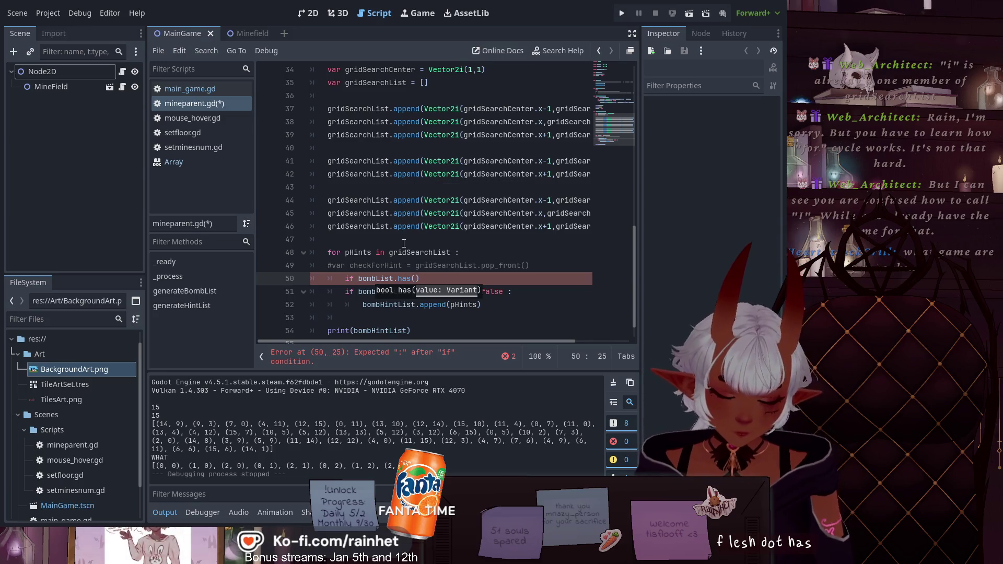
type("pH")
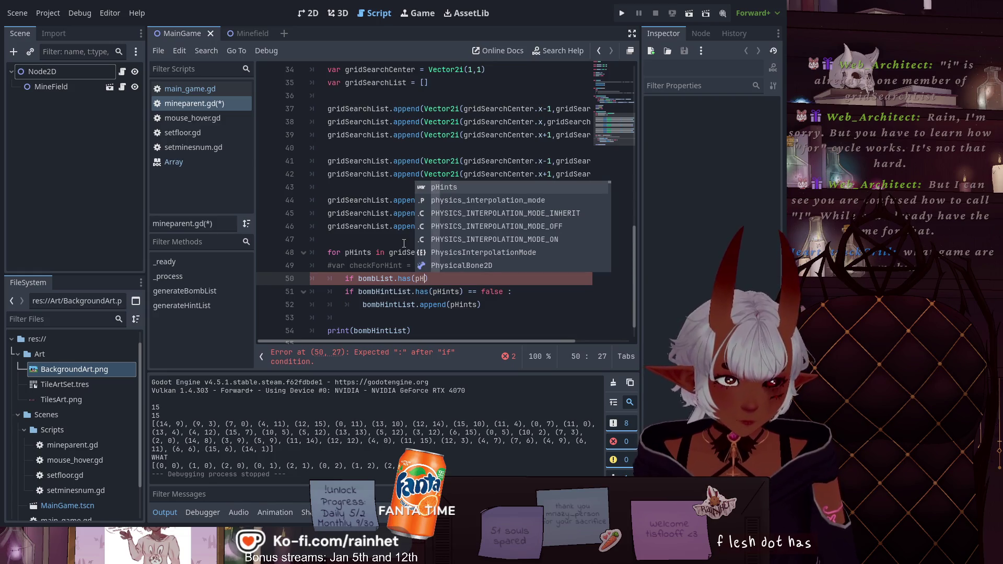
key("Down")
key("Up")
key("Return")
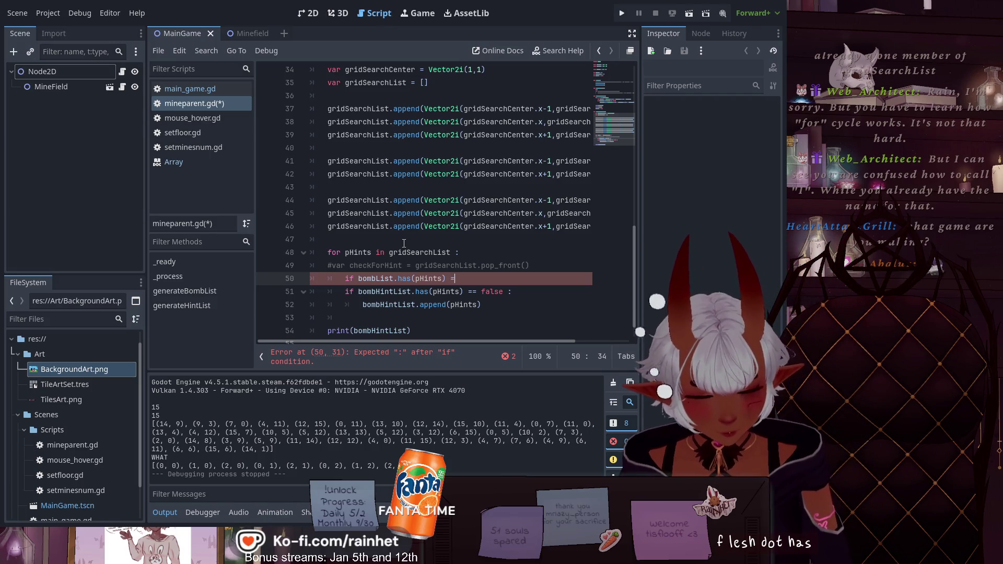
Finish the condition with '== false', nest the hint check and append under it, and save
type("==fa;se")
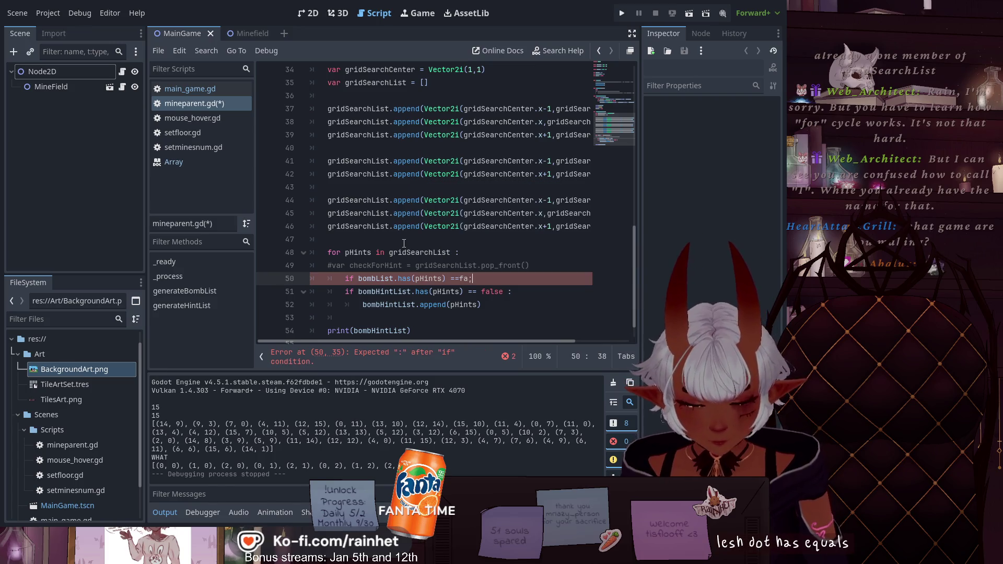
key("Left")
key("Left")
key("BackSpace")
type("l")
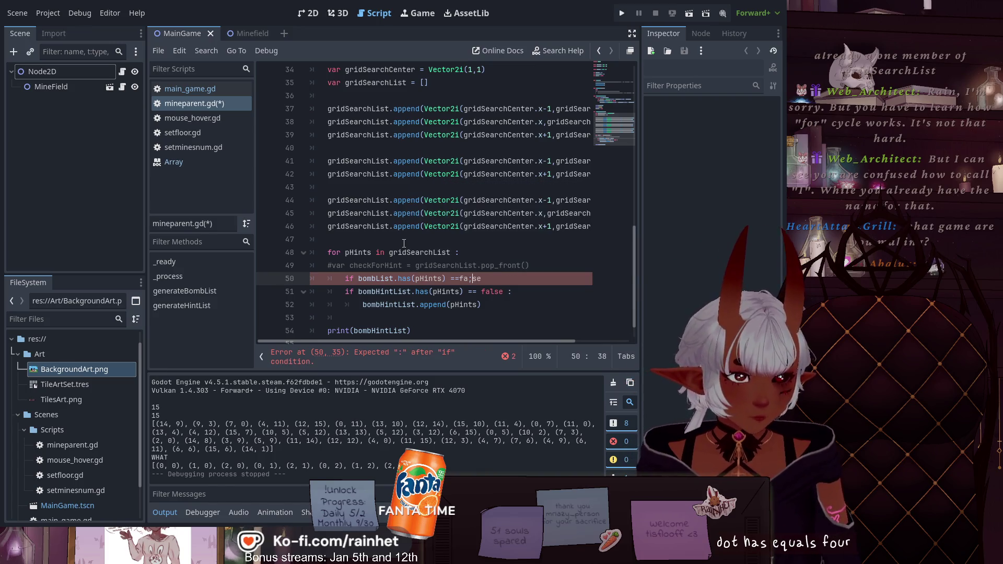
key("Right")
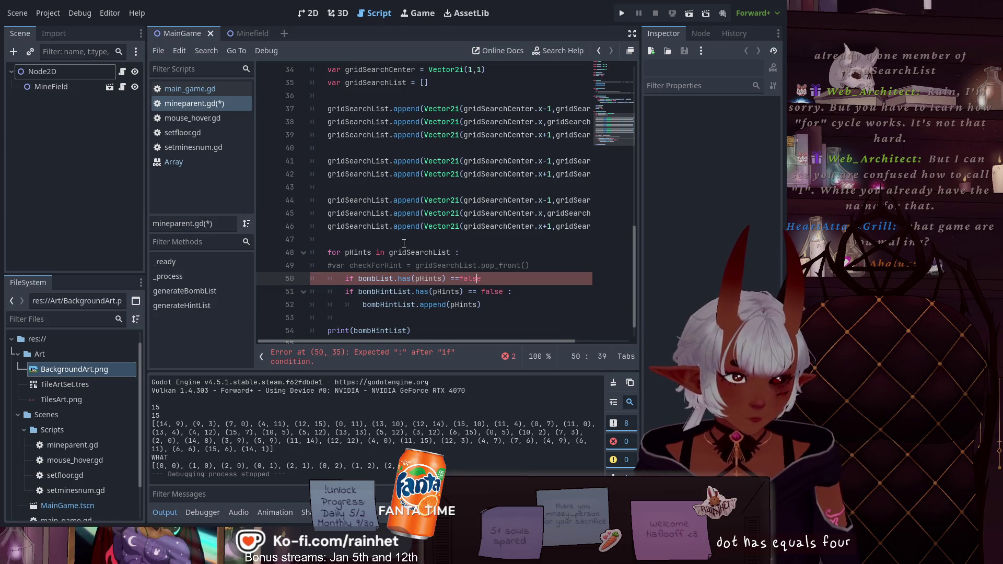
key("Left")
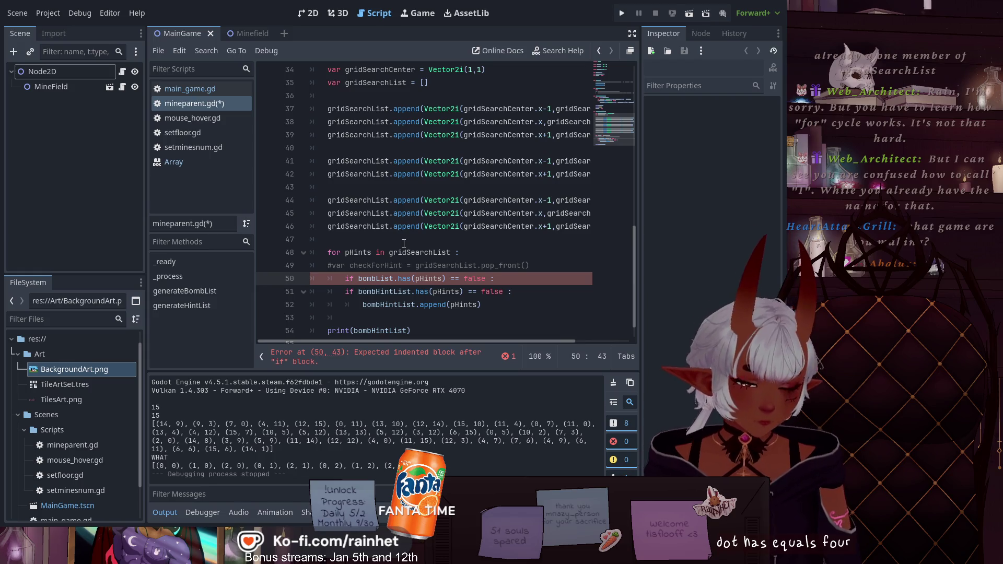
key("Down")
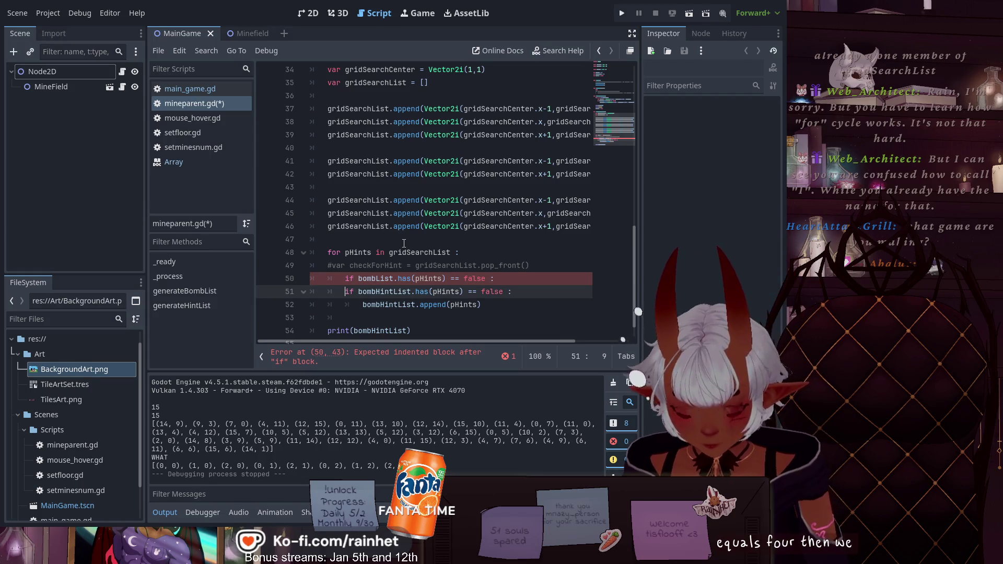
key("Tab")
key("Down")
key("Tab")
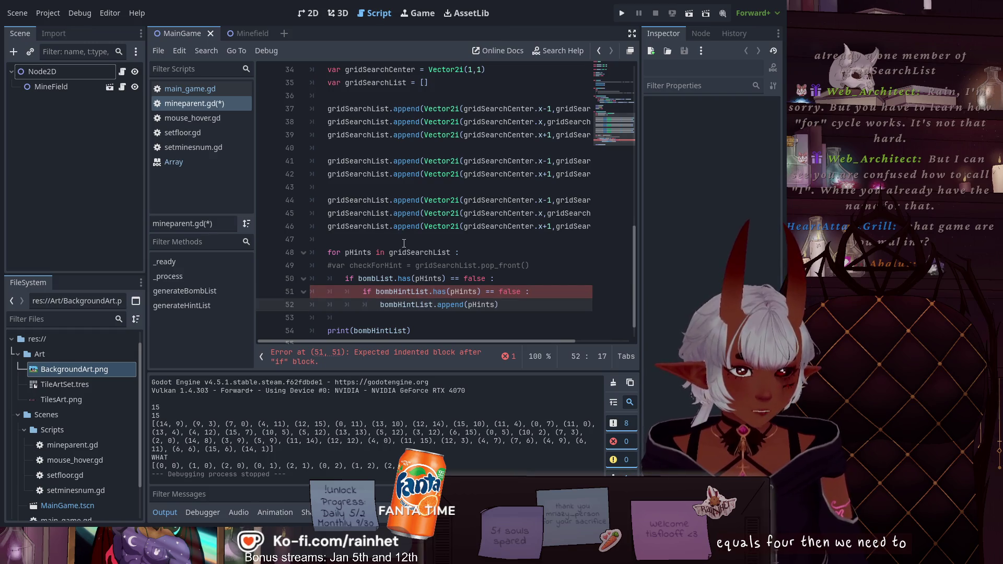
left_click(543, 282)
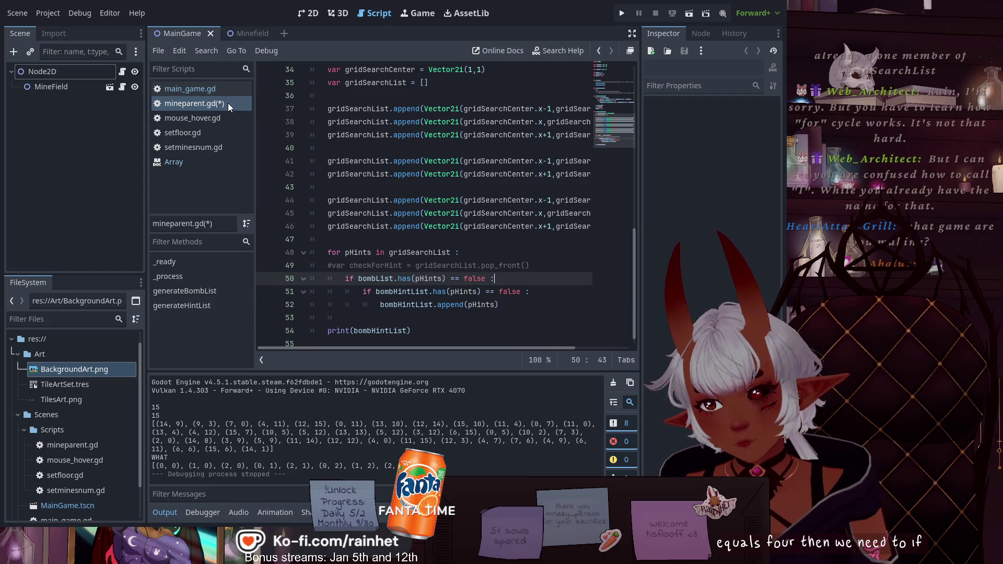
key("ctrl+s")
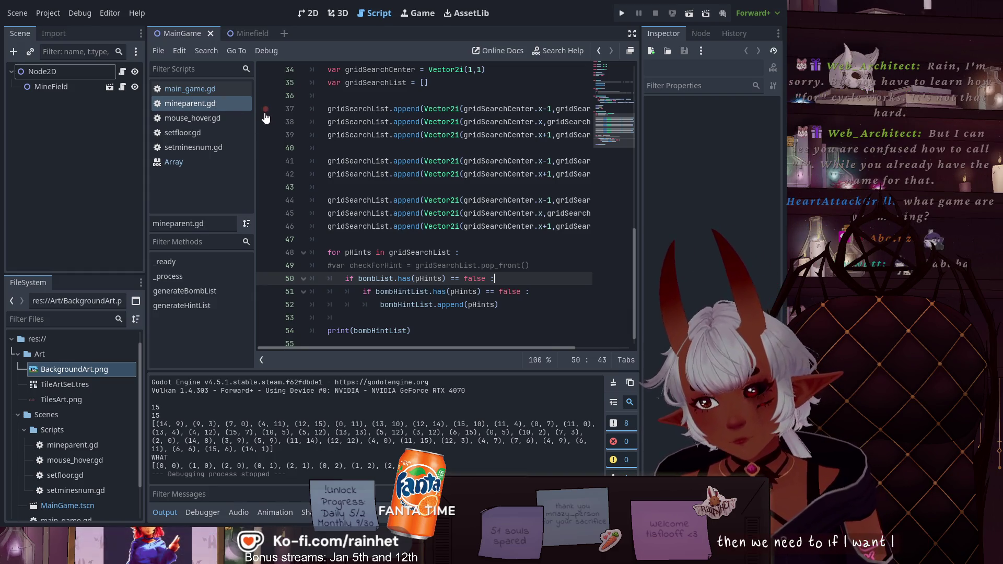
Run the current scene to print fresh bomb and hint lists, then stop the game
left_click(689, 13)
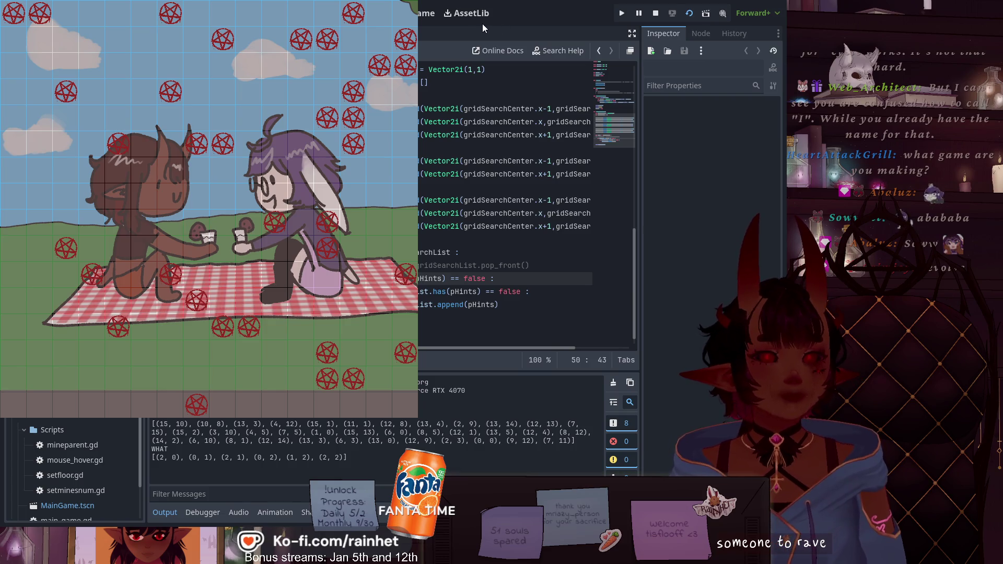
key("F8")
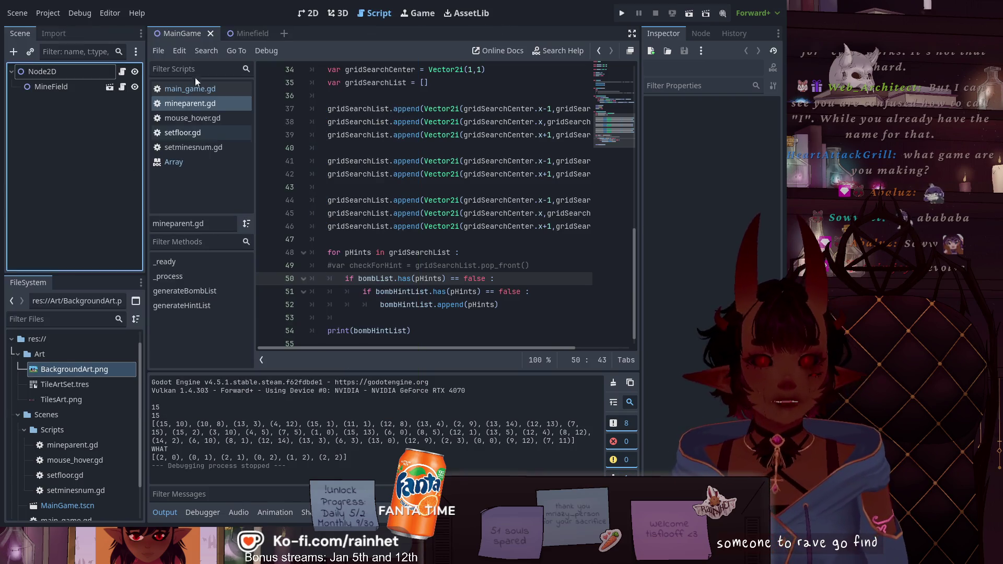
left_click(437, 319)
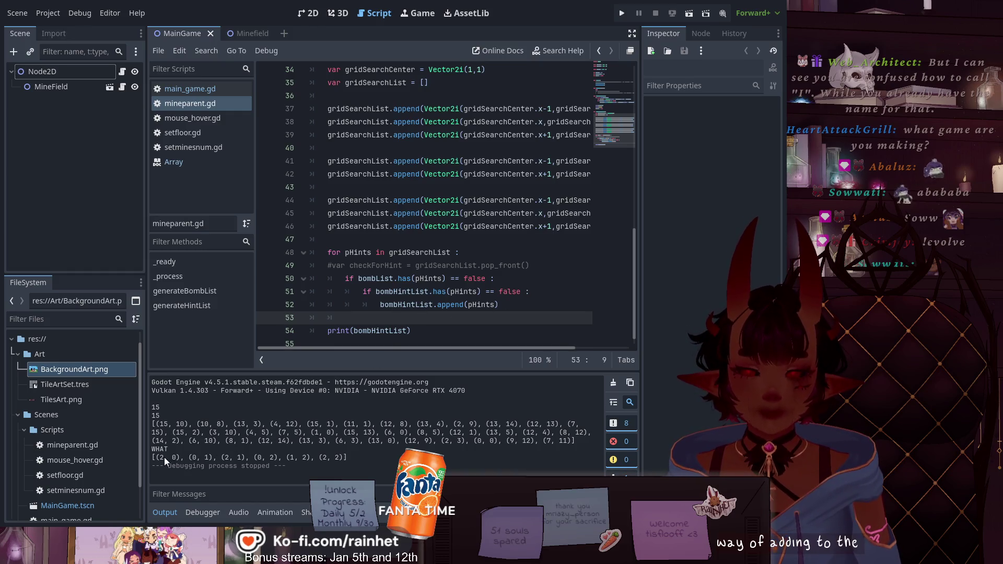
left_click_drag(161, 457, 350, 457)
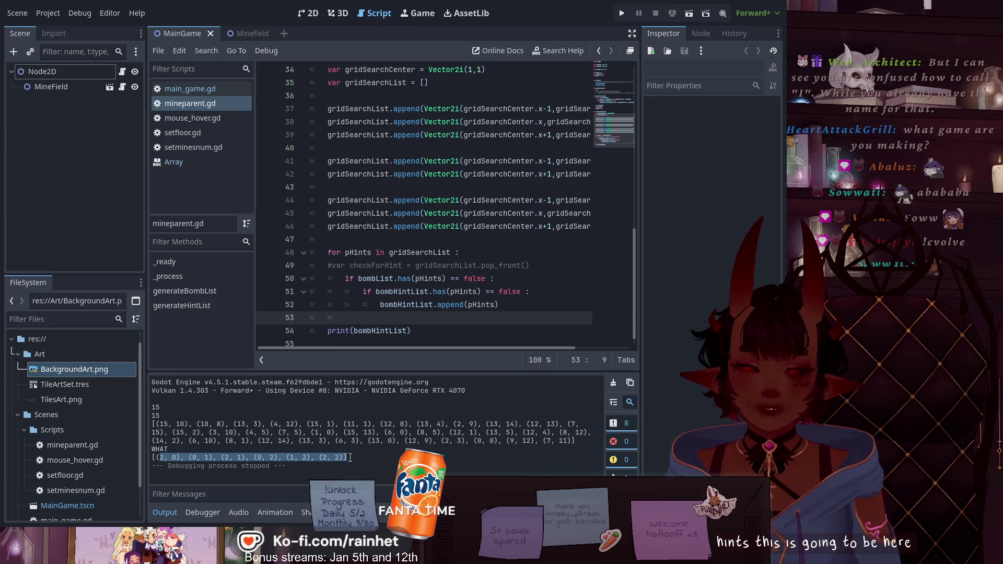
left_click(462, 252)
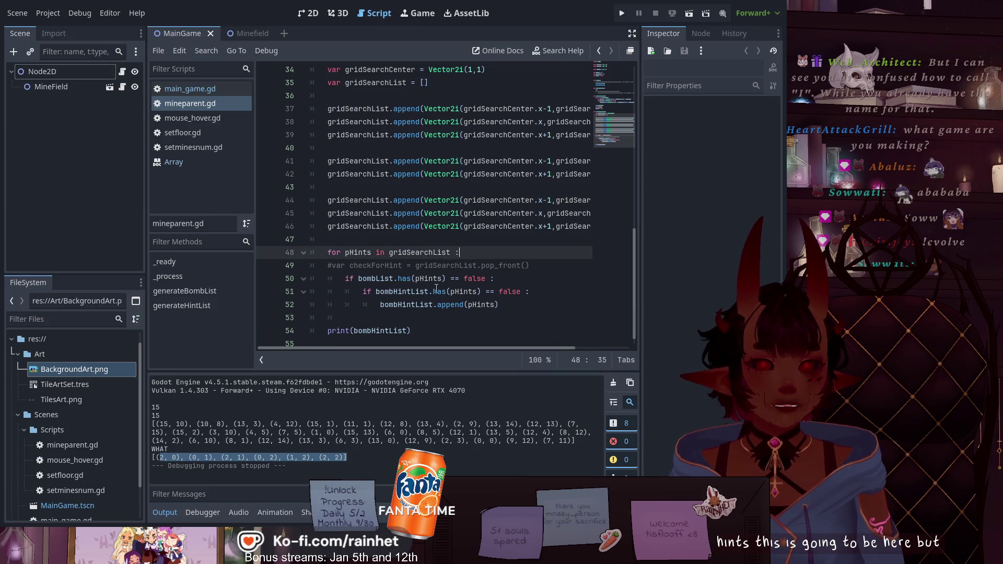
scroll(414, 307, "up", 1)
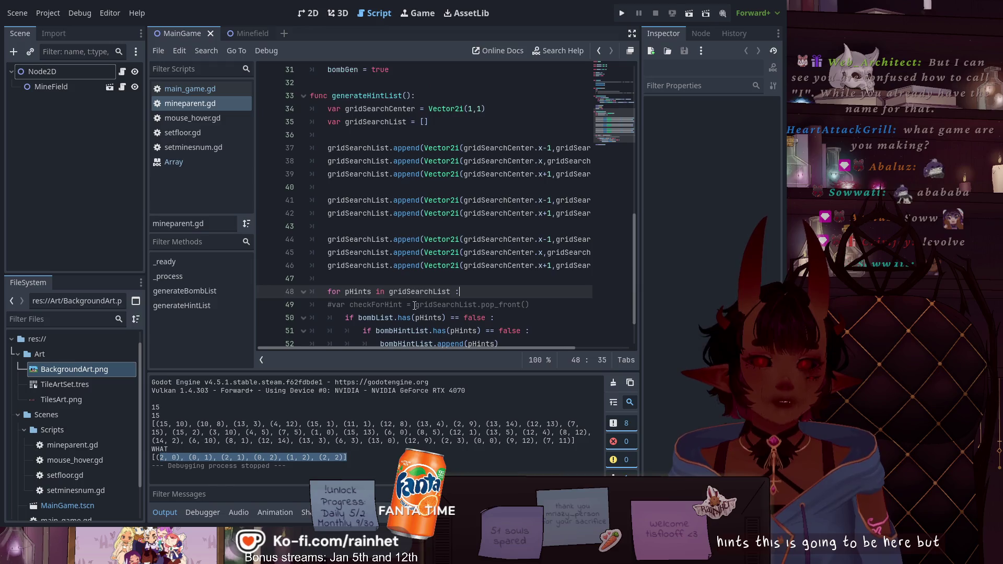
scroll(415, 305, "up", 2)
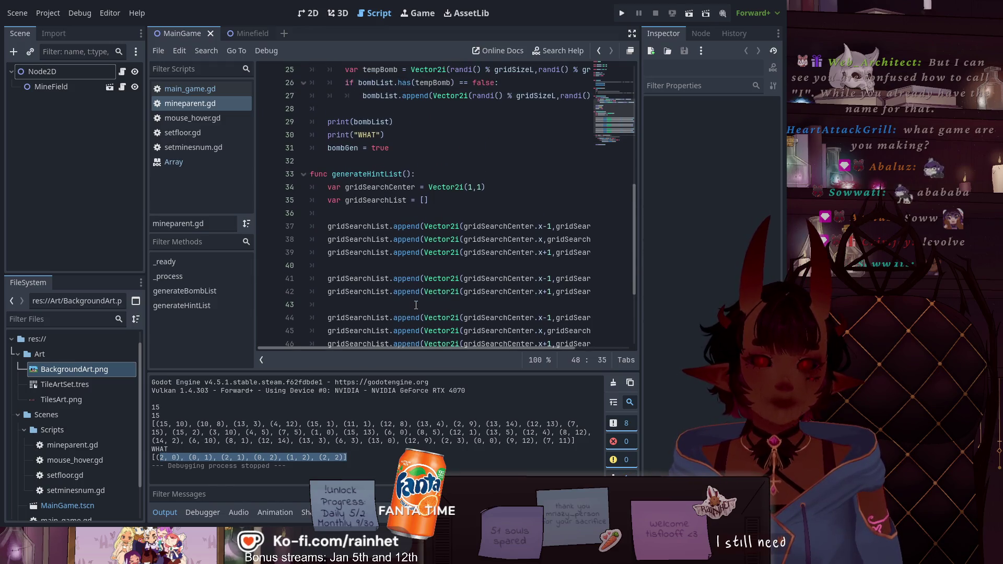
scroll(420, 307, "up", 3)
scroll(428, 310, "down", 6)
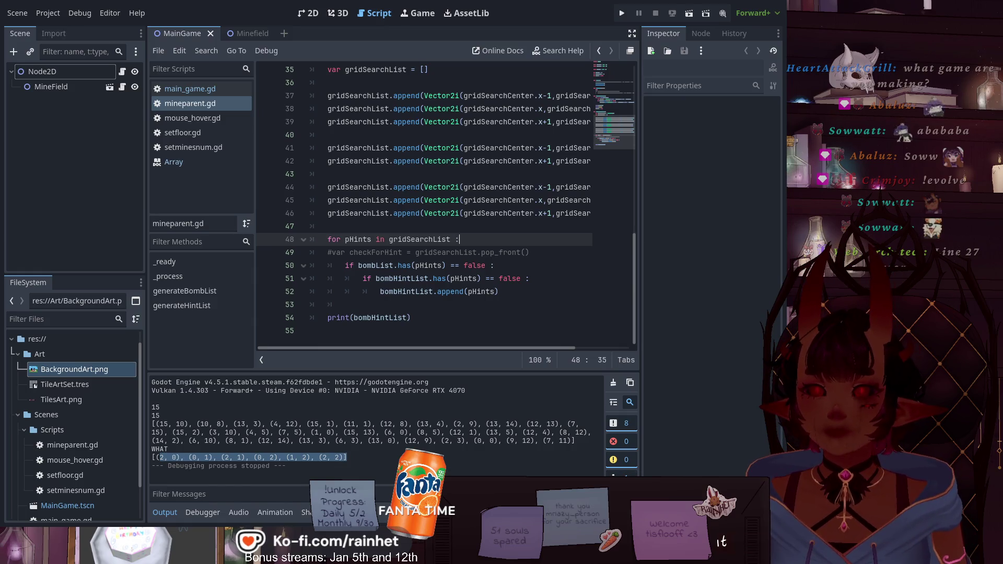
scroll(522, 256, "up", 5)
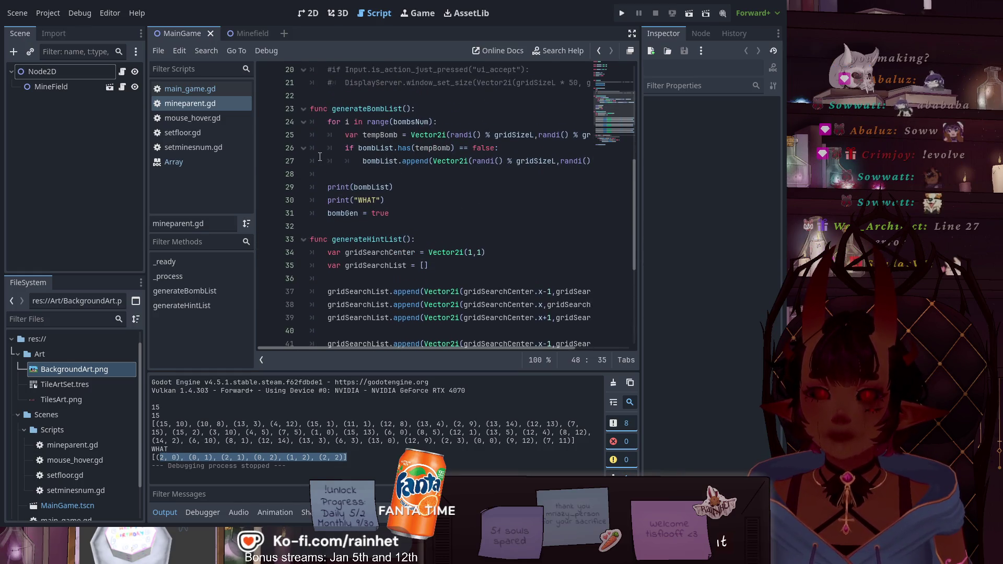
On line 27 of generateBombList, append tempBomb instead of the random Vector2i position
left_click(320, 158)
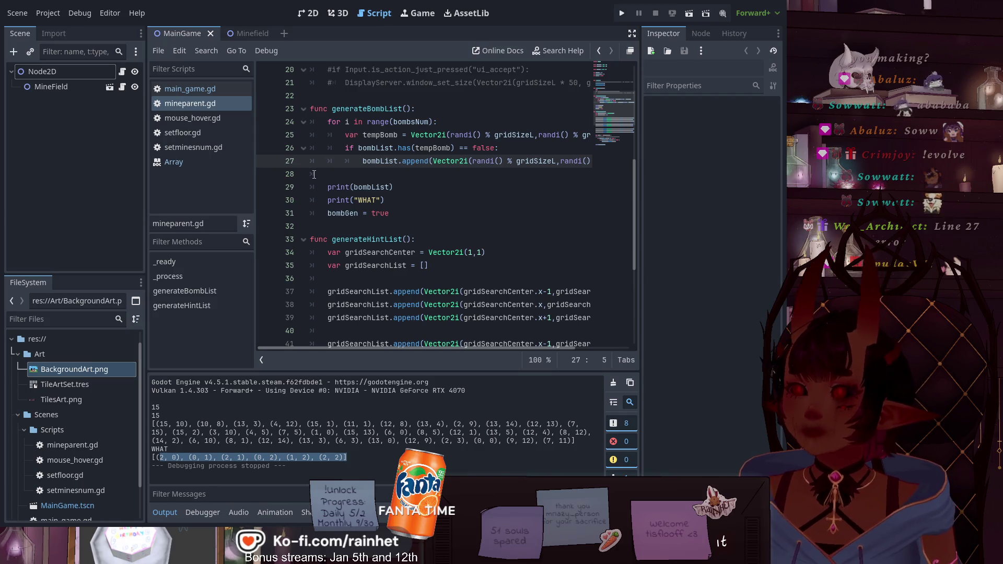
mouse_move(355, 352)
left_mouse_down()
mouse_move(446, 339)
mouse_move(343, 331)
left_mouse_up()
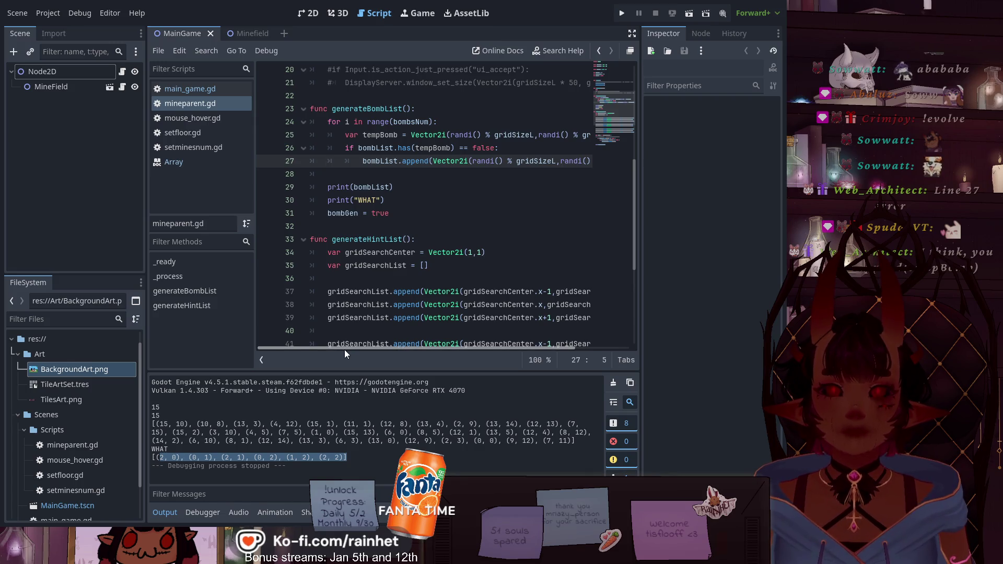
mouse_move(344, 350)
left_mouse_down()
mouse_move(430, 332)
mouse_move(323, 328)
mouse_move(422, 327)
mouse_move(362, 333)
left_mouse_up()
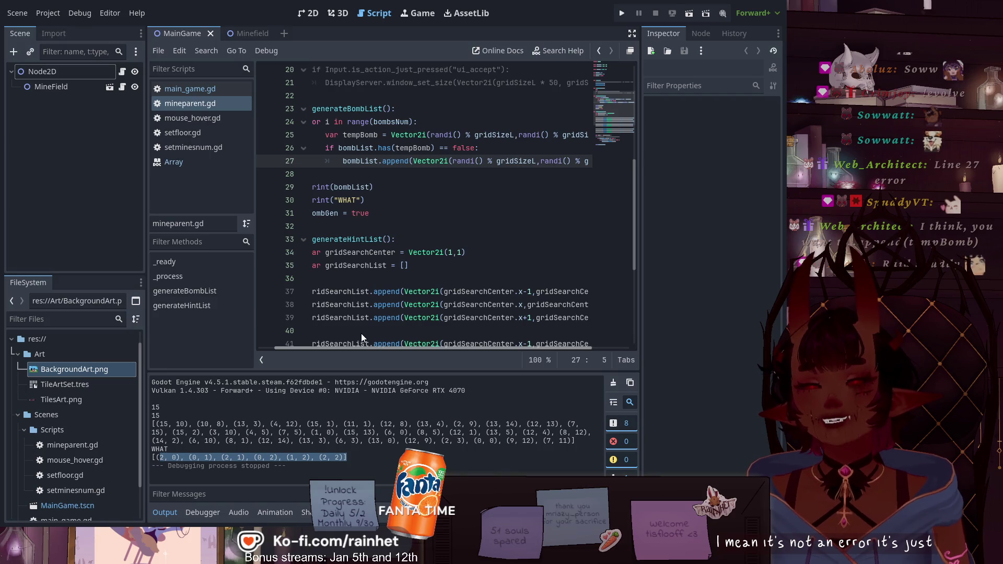
mouse_move(361, 333)
left_mouse_down()
mouse_move(433, 330)
mouse_move(327, 324)
mouse_move(455, 322)
mouse_move(330, 322)
mouse_move(447, 304)
mouse_move(571, 161)
mouse_move(368, 162)
left_mouse_up()
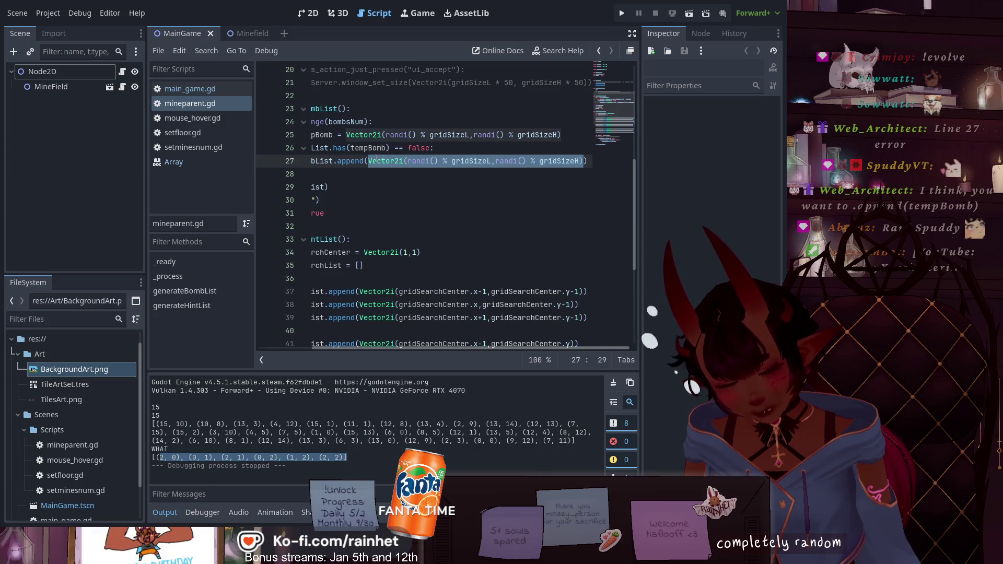
key("BackSpace")
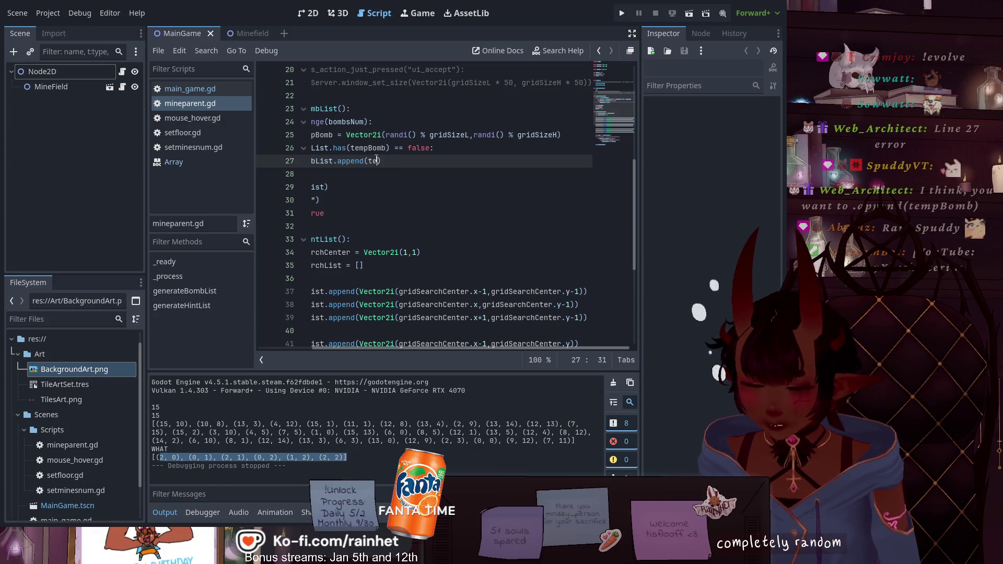
type("temp")
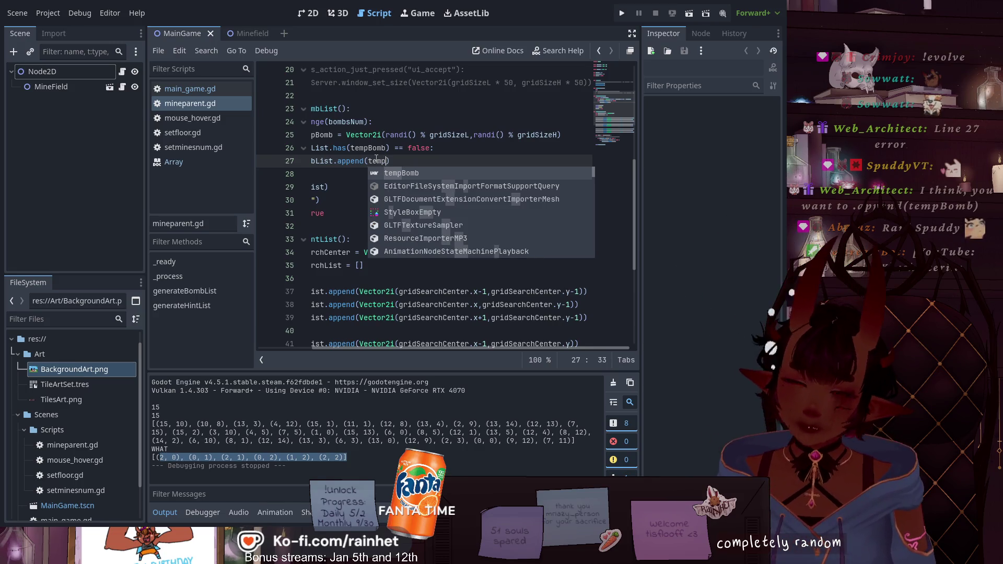
left_click(401, 171)
Save the edited mineparent.gd script
left_click(402, 200)
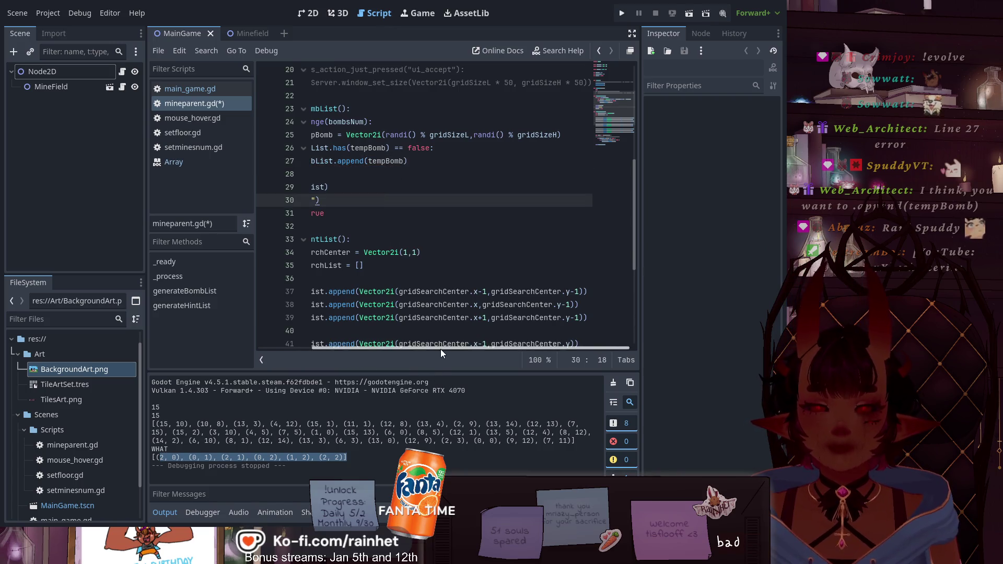
left_click_drag(440, 349, 367, 351)
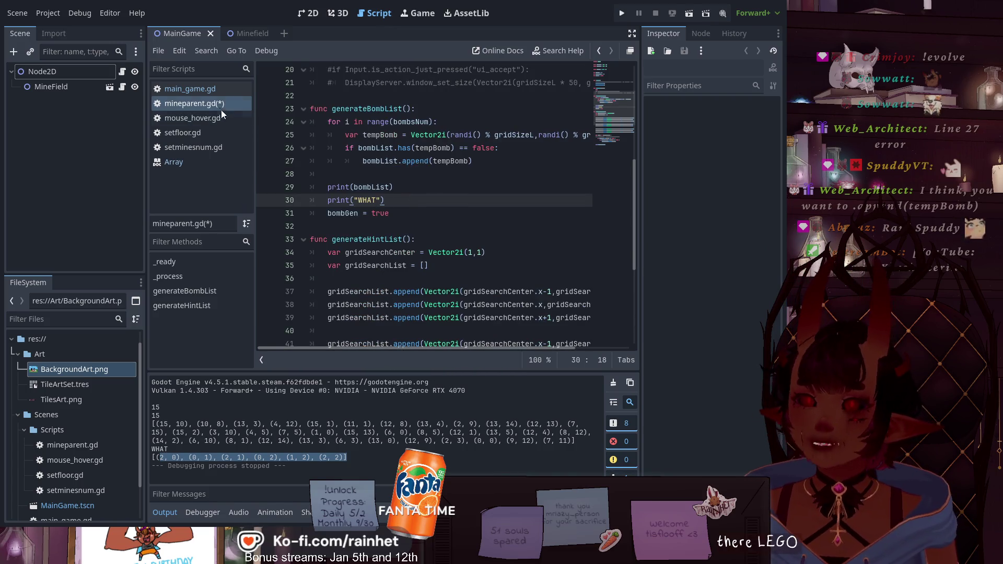
key("ctrl+s")
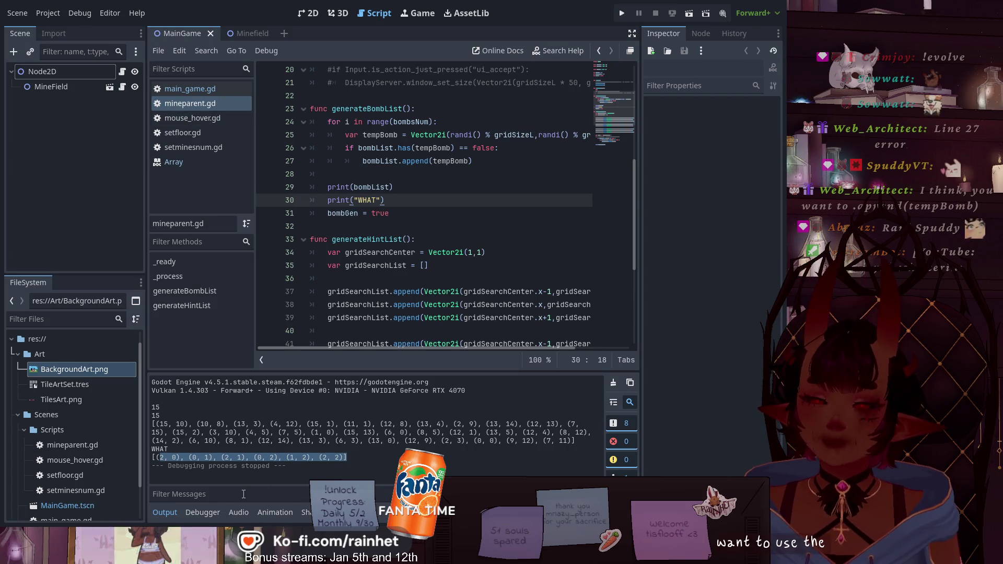
scroll(340, 291, "down", 5)
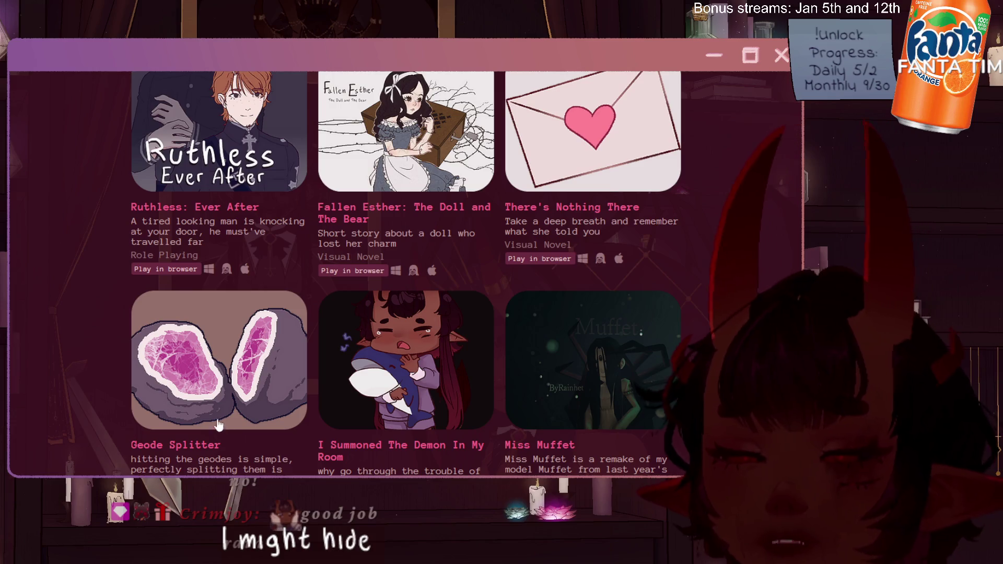
scroll(87, 446, "down", 4)
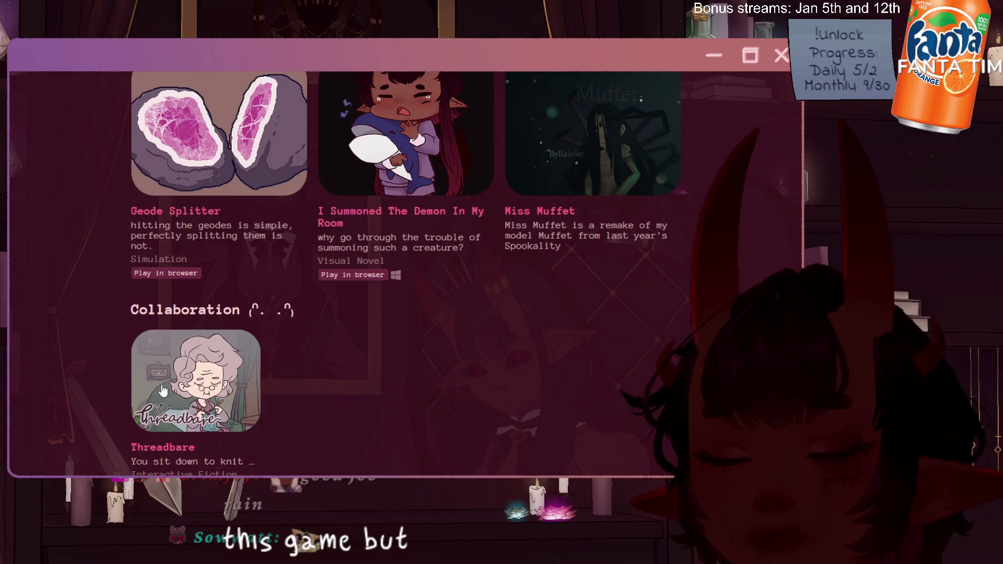
scroll(102, 428, "up", 3)
scroll(107, 446, "down", 3)
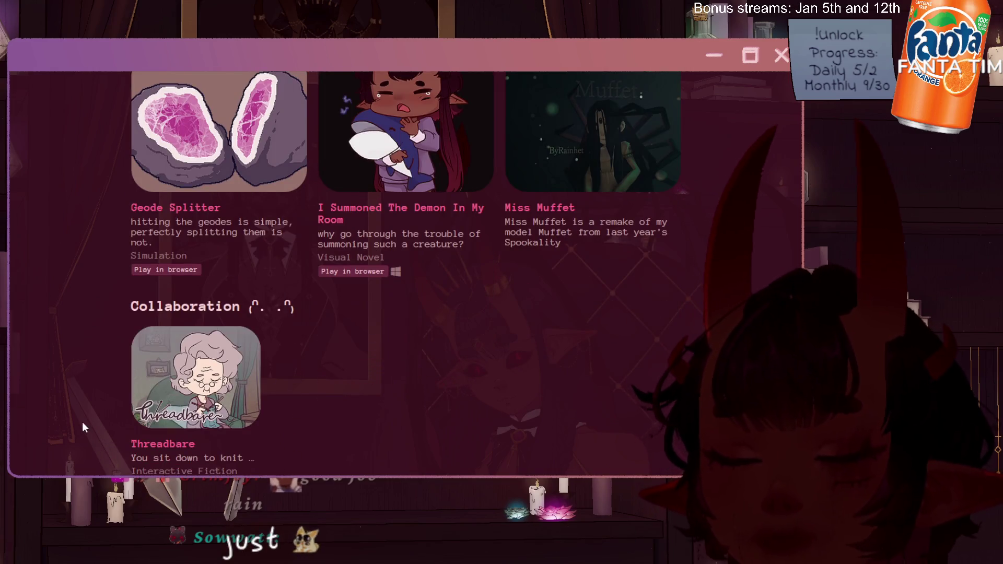
scroll(208, 387, "up", 4)
scroll(207, 387, "down", 4)
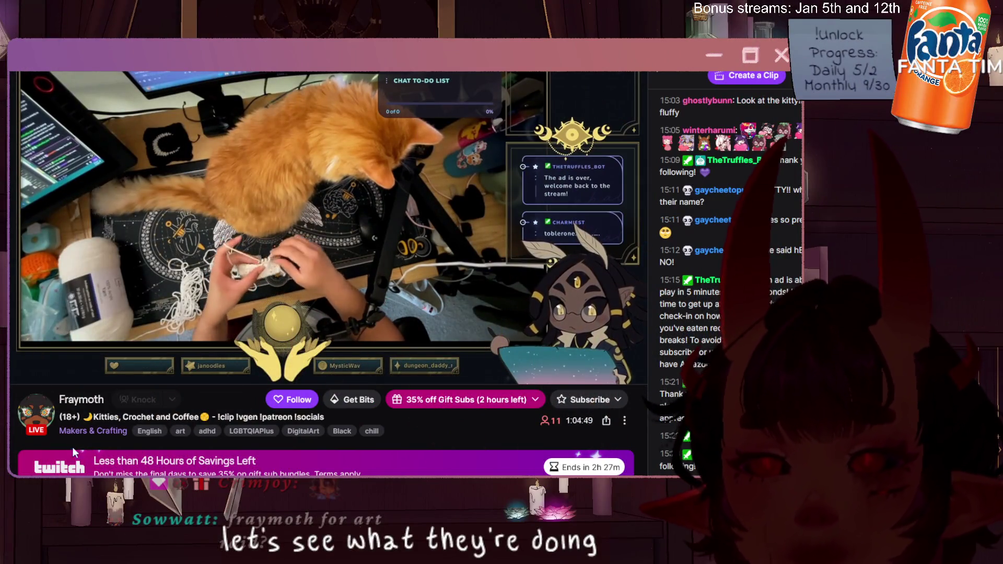
Scroll through the chat of the raided creator's live crochet stream
mouse_move(51, 361)
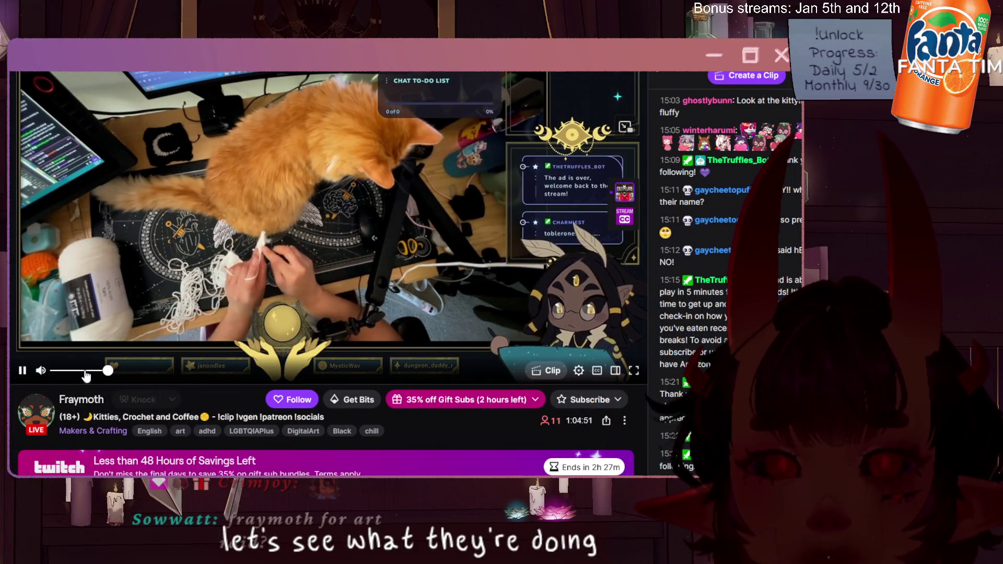
scroll(737, 292, "down", 3)
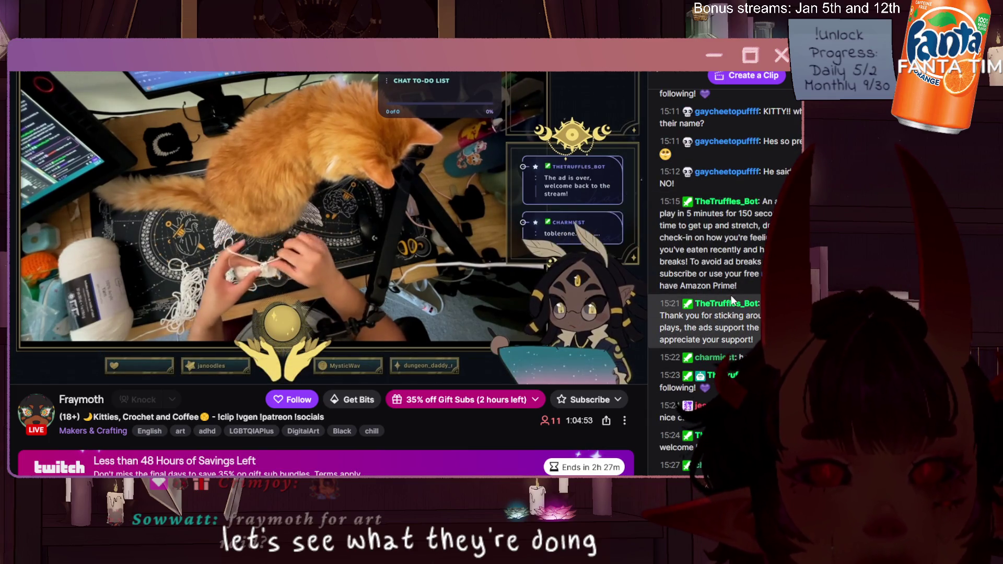